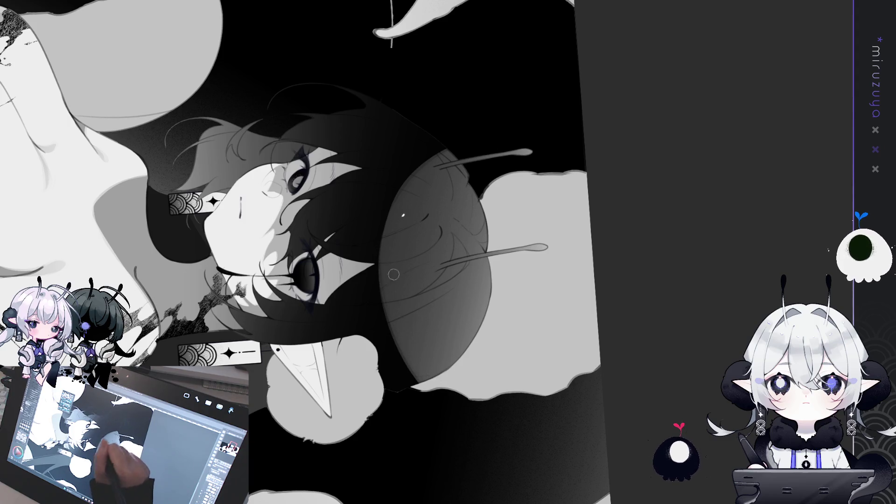
- Rotate and pan the view until the girl's head and antennae stand upright, zoomed out slightly
{"action": "left_click_drag", "start_coordinate": [393, 284], "coordinate": [377, 217]}
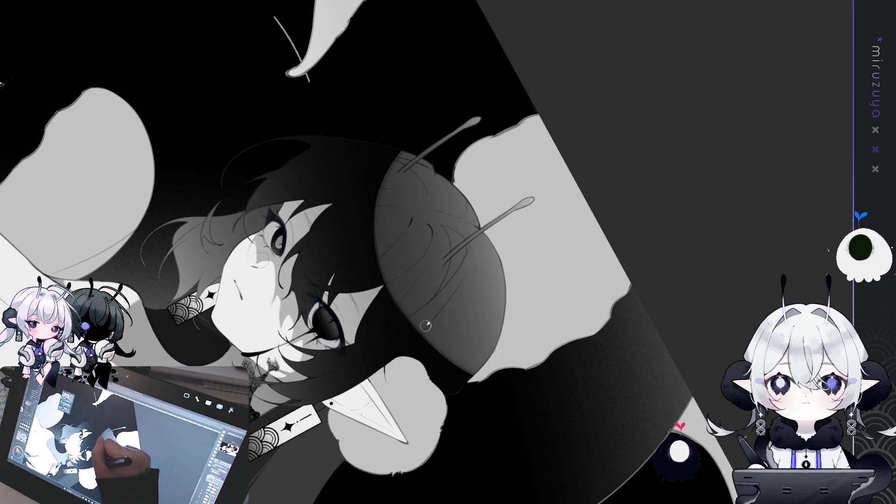
{"action": "mouse_move", "coordinate": [500, 383]}
{"action": "left_mouse_down"}
{"action": "mouse_move", "coordinate": [510, 449]}
{"action": "mouse_move", "coordinate": [472, 382]}
{"action": "mouse_move", "coordinate": [514, 355]}
{"action": "mouse_move", "coordinate": [585, 332]}
{"action": "mouse_move", "coordinate": [545, 350]}
{"action": "left_mouse_up"}
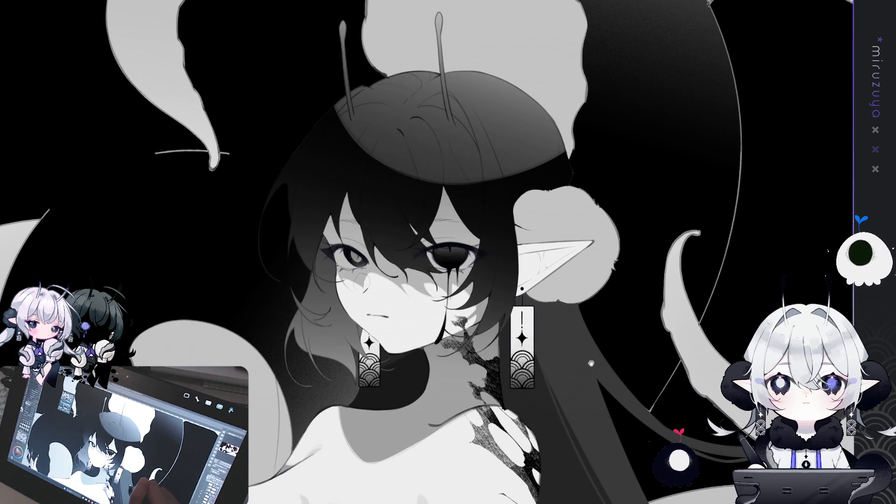
{"action": "left_click_drag", "start_coordinate": [560, 279], "coordinate": [548, 414]}
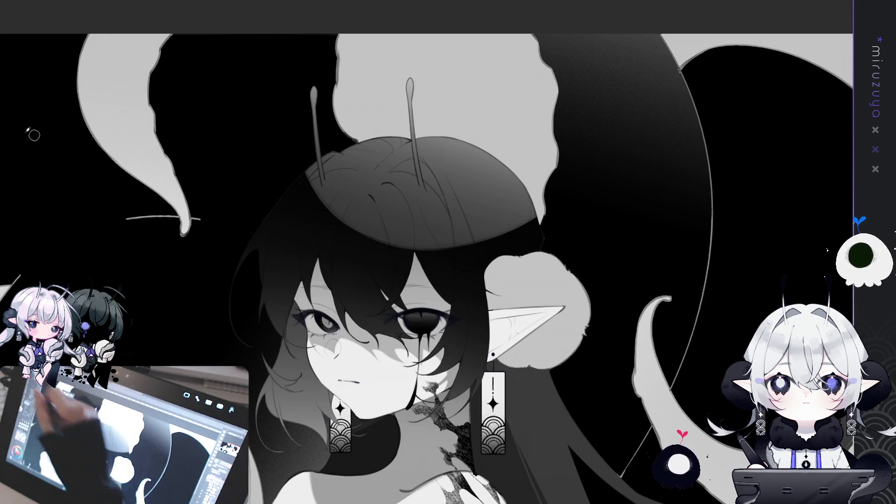
- Undo a stray hair stroke, lasso both antenna bases, and paint those patches darker grey
{"action": "mouse_move", "coordinate": [390, 171]}
{"action": "left_mouse_down"}
{"action": "mouse_move", "coordinate": [418, 155]}
{"action": "mouse_move", "coordinate": [398, 169]}
{"action": "left_mouse_up"}
{"action": "key", "text": "ctrl+z"}
{"action": "mouse_move", "coordinate": [450, 214]}
{"action": "left_mouse_down"}
{"action": "mouse_move", "coordinate": [437, 172]}
{"action": "mouse_move", "coordinate": [420, 159]}
{"action": "left_mouse_up"}
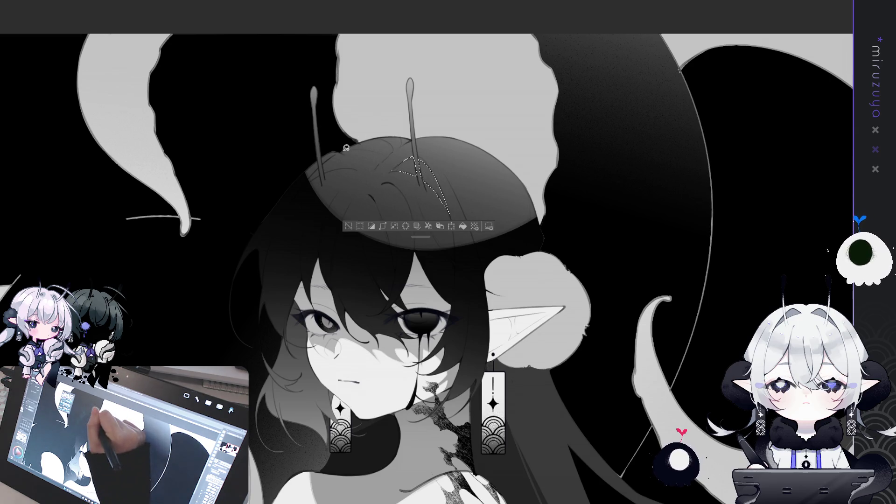
{"action": "mouse_move", "coordinate": [309, 179]}
{"action": "left_mouse_down"}
{"action": "mouse_move", "coordinate": [323, 173]}
{"action": "mouse_move", "coordinate": [309, 180]}
{"action": "left_mouse_up"}
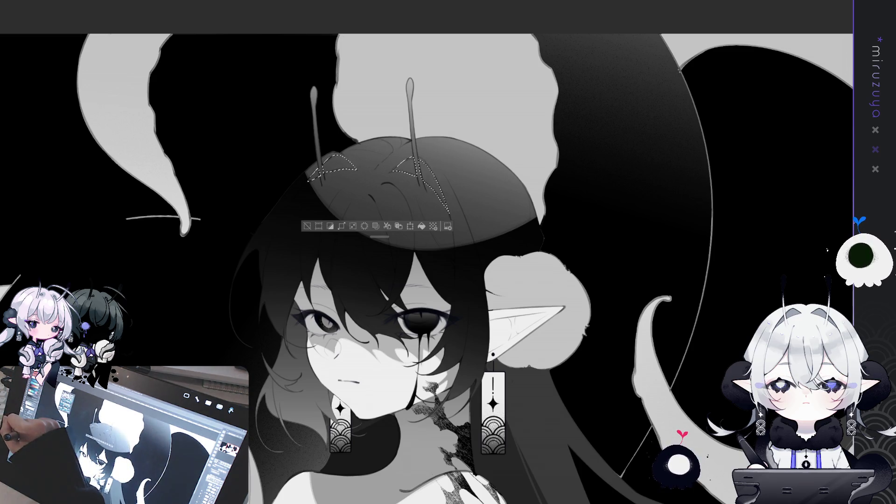
{"action": "mouse_move", "coordinate": [327, 168]}
{"action": "left_mouse_down"}
{"action": "mouse_move", "coordinate": [420, 186]}
{"action": "mouse_move", "coordinate": [327, 174]}
{"action": "left_mouse_up"}
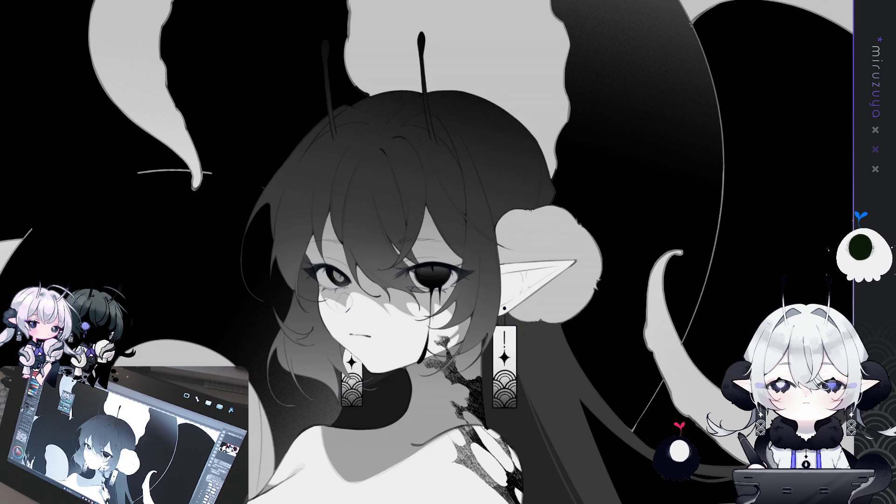
- Fit the whole illustration on screen
{"action": "key", "text": "ctrl+0"}
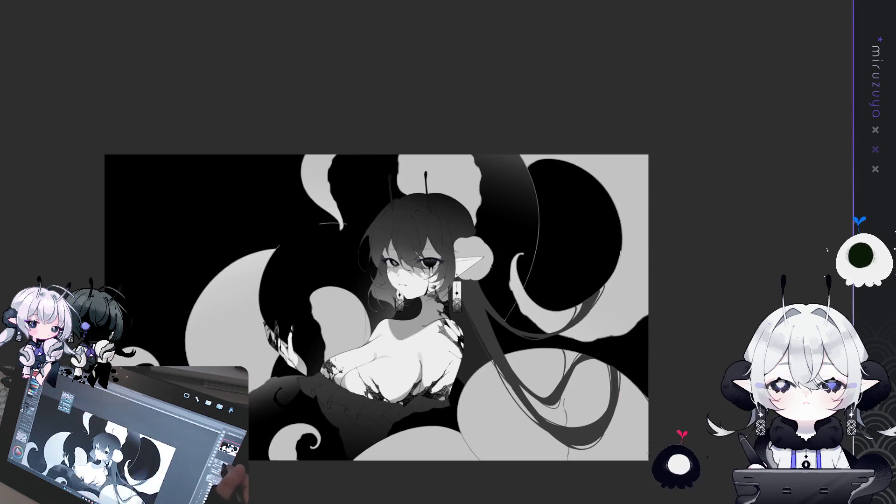
- Zoom in step by step to the face and eyes, then back out and frame the head
{"action": "key", "text": "ctrl+plus"}
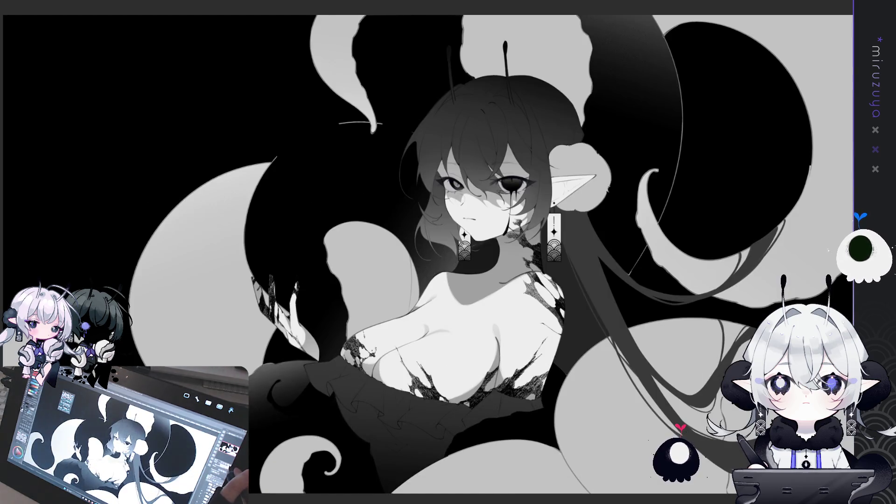
{"action": "key", "text": "ctrl+plus"}
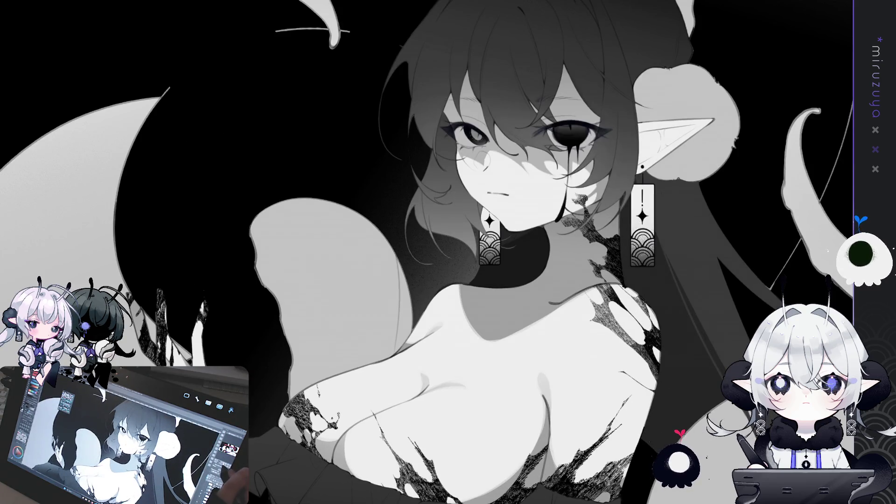
{"action": "key", "text": "ctrl+plus"}
{"action": "key", "text": "ctrl+plus"}
{"action": "key", "text": "ctrl+minus"}
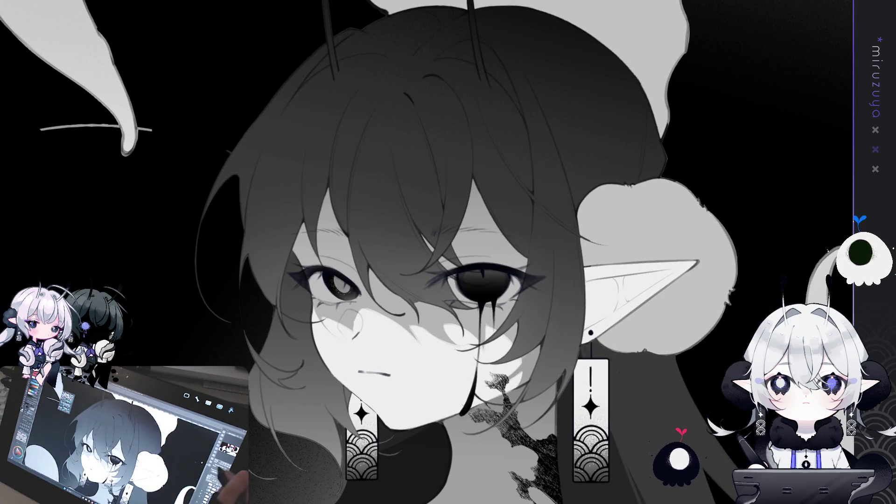
{"action": "key", "text": "ctrl+plus"}
{"action": "key", "text": "ctrl+plus"}
{"action": "key", "text": "ctrl+minus"}
{"action": "key", "text": "ctrl+minus"}
{"action": "key", "text": "ctrl+minus"}
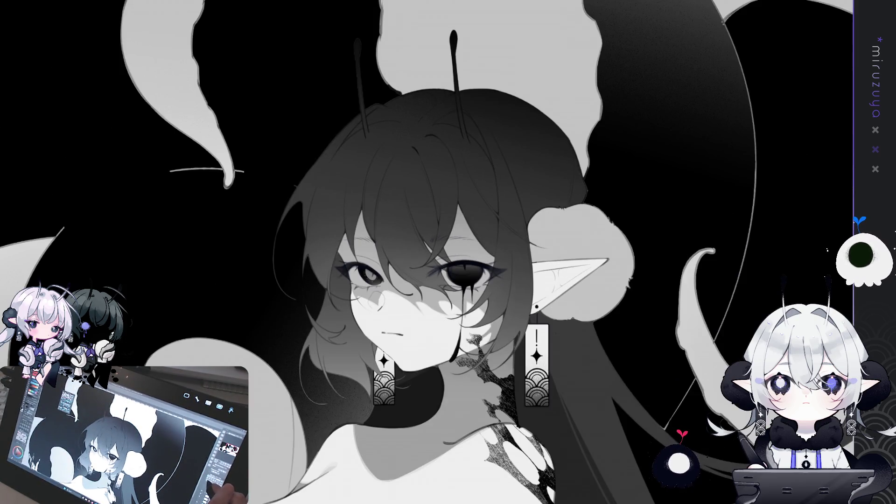
{"action": "left_click_drag", "start_coordinate": [448, 252], "coordinate": [401, 266]}
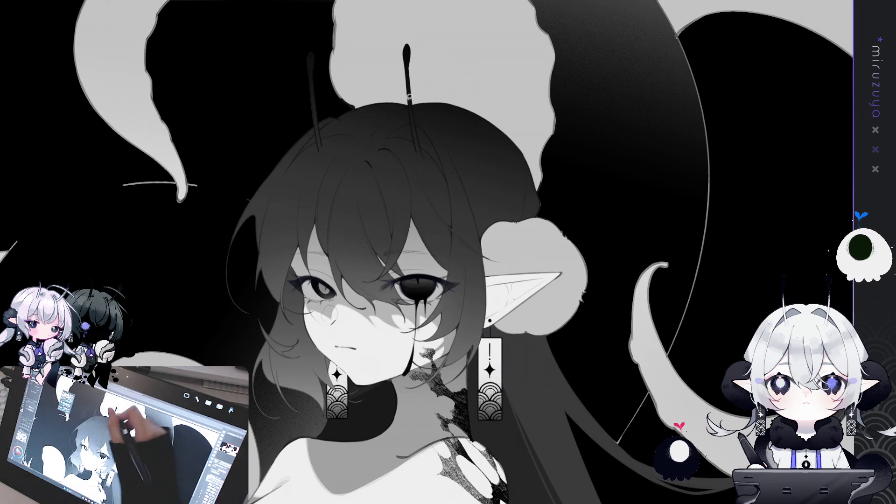
- Lasso the hair crown, apply a dark gradient, redo it with a softer falloff, and deselect
{"action": "mouse_move", "coordinate": [309, 132]}
{"action": "left_mouse_down"}
{"action": "mouse_move", "coordinate": [499, 255]}
{"action": "mouse_move", "coordinate": [432, 55]}
{"action": "mouse_move", "coordinate": [292, 100]}
{"action": "left_mouse_up"}
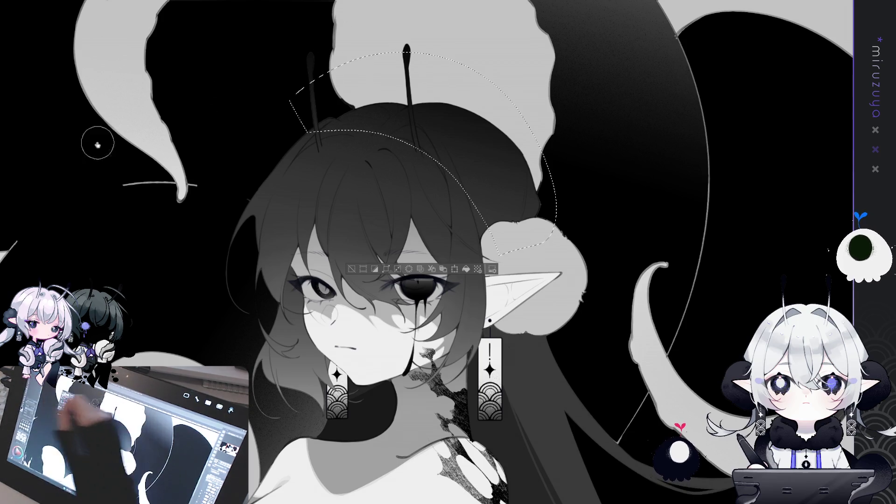
{"action": "left_click_drag", "start_coordinate": [492, 35], "coordinate": [410, 186]}
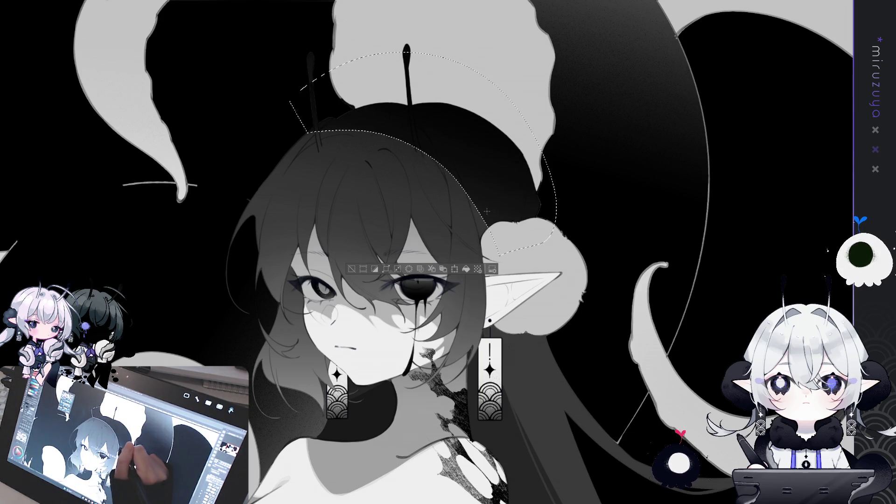
{"action": "key", "text": "ctrl+z"}
{"action": "mouse_move", "coordinate": [468, 27]}
{"action": "left_mouse_down"}
{"action": "mouse_move", "coordinate": [438, 159]}
{"action": "mouse_move", "coordinate": [480, 196]}
{"action": "left_mouse_up"}
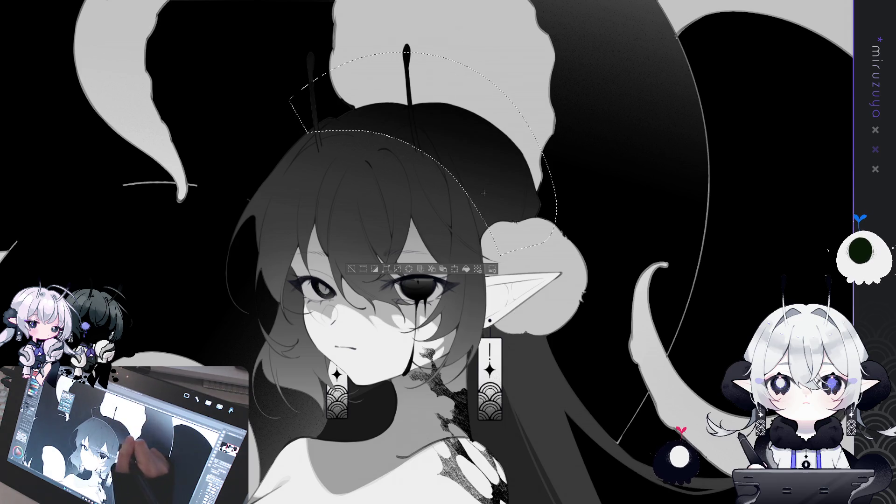
{"action": "key", "text": "ctrl+d"}
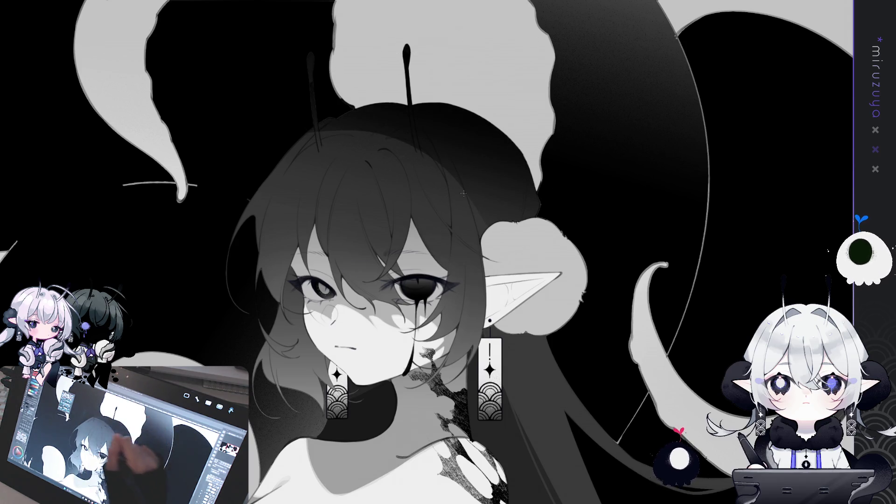
{"action": "scroll", "coordinate": [594, 224], "scroll_direction": "down", "scroll_amount": 2}
- Zoom and pan so the face sits upper left, then tilt the canvas about 40°
{"action": "scroll", "coordinate": [593, 224], "scroll_direction": "up", "scroll_amount": 1}
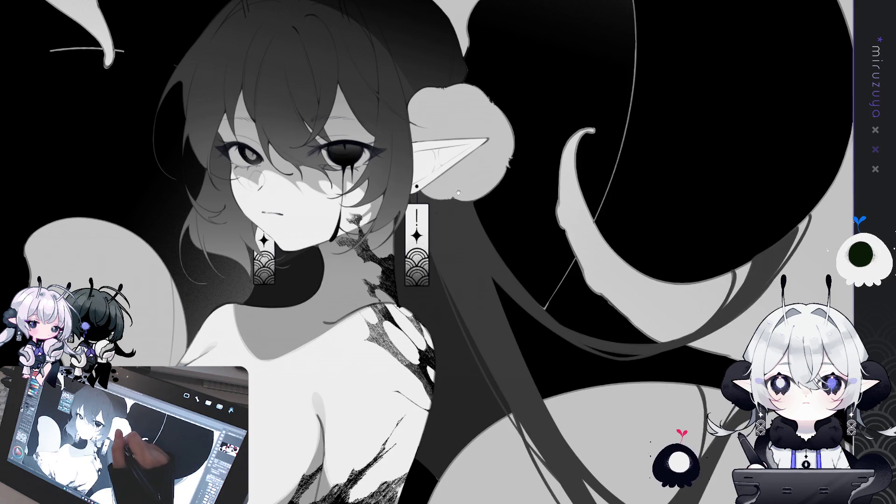
{"action": "left_click_drag", "start_coordinate": [594, 224], "coordinate": [28, 125]}
{"action": "left_click_drag", "start_coordinate": [472, 242], "coordinate": [465, 231]}
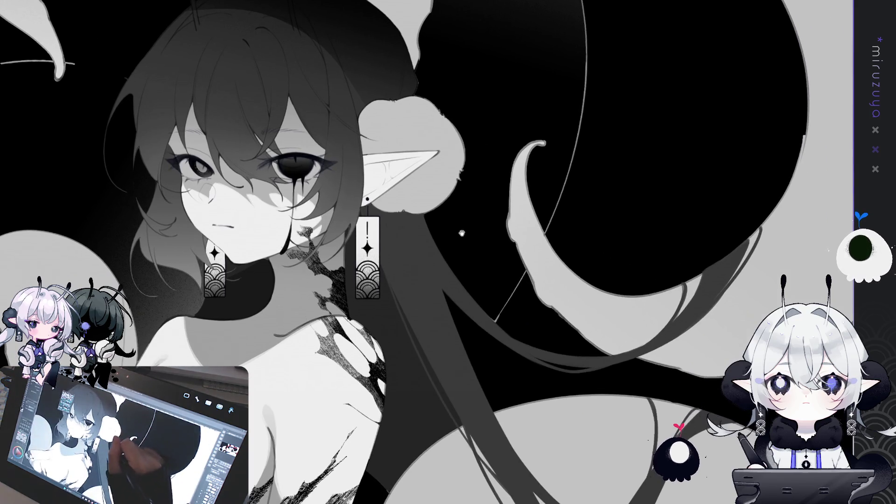
{"action": "scroll", "coordinate": [535, 271], "scroll_direction": "down", "scroll_amount": 2}
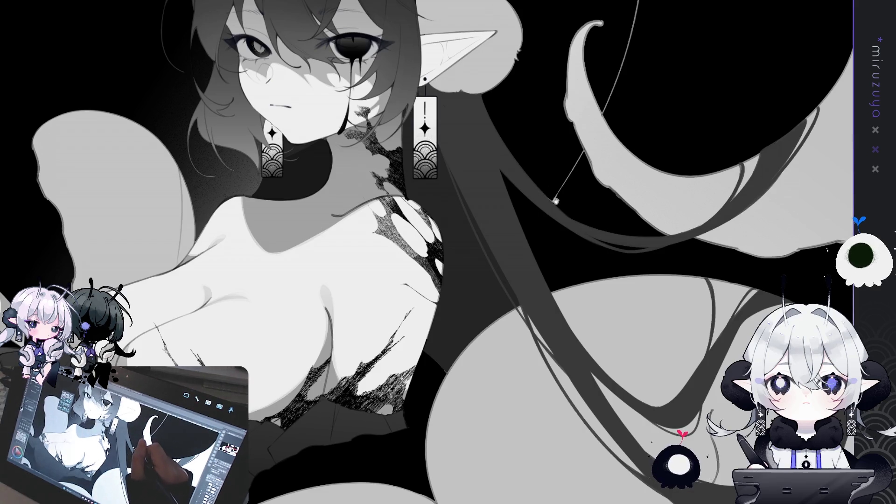
{"action": "scroll", "coordinate": [535, 270], "scroll_direction": "up", "scroll_amount": 2}
{"action": "scroll", "coordinate": [652, 271], "scroll_direction": "down", "scroll_amount": 2}
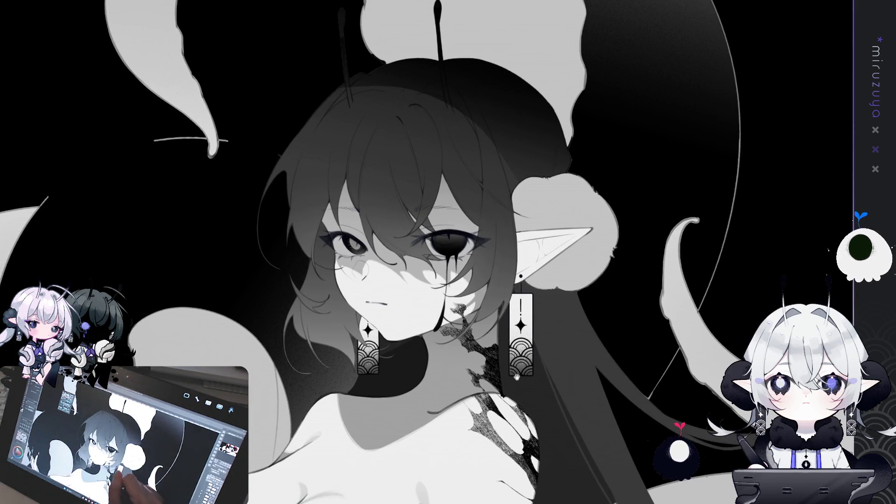
{"action": "scroll", "coordinate": [652, 271], "scroll_direction": "up", "scroll_amount": 3}
{"action": "mouse_move", "coordinate": [652, 271]}
{"action": "left_mouse_down"}
{"action": "mouse_move", "coordinate": [583, 346]}
{"action": "mouse_move", "coordinate": [536, 372]}
{"action": "mouse_move", "coordinate": [621, 233]}
{"action": "mouse_move", "coordinate": [589, 113]}
{"action": "mouse_move", "coordinate": [625, 80]}
{"action": "left_mouse_up"}
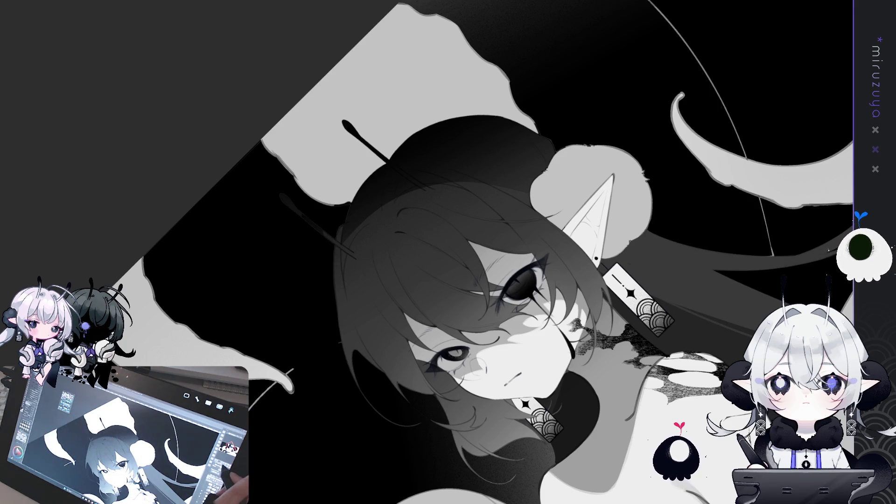
- Rotate and pan around the hair and antennae several times, then reset the rotation to upright
{"action": "scroll", "coordinate": [429, 244], "scroll_direction": "up", "scroll_amount": 3}
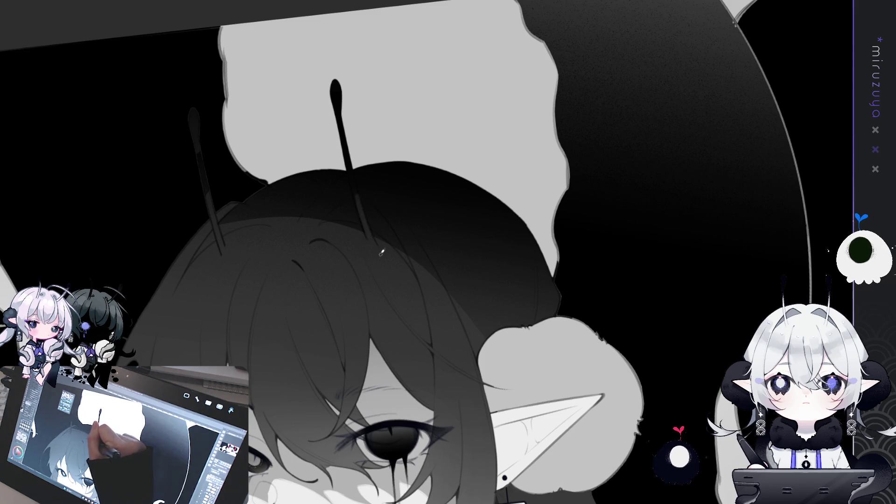
{"action": "mouse_move", "coordinate": [362, 220]}
{"action": "left_mouse_down"}
{"action": "mouse_move", "coordinate": [600, 195]}
{"action": "mouse_move", "coordinate": [389, 112]}
{"action": "left_mouse_up"}
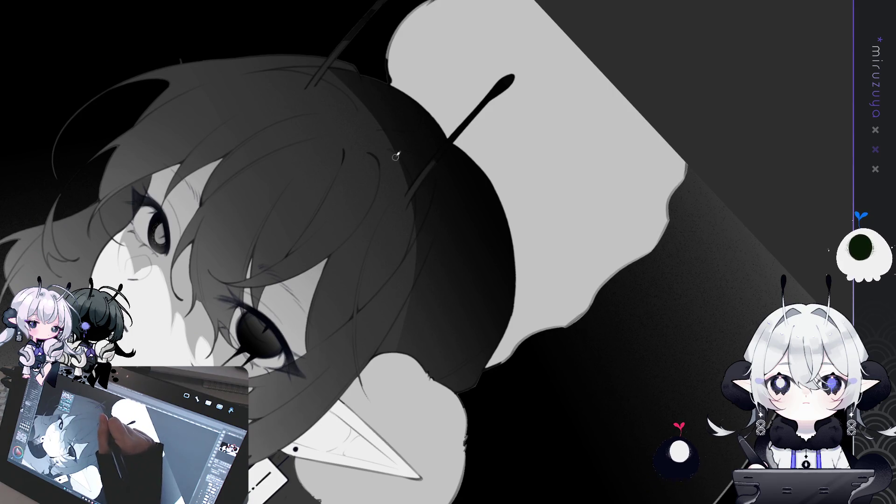
{"action": "left_click_drag", "start_coordinate": [406, 174], "coordinate": [461, 413]}
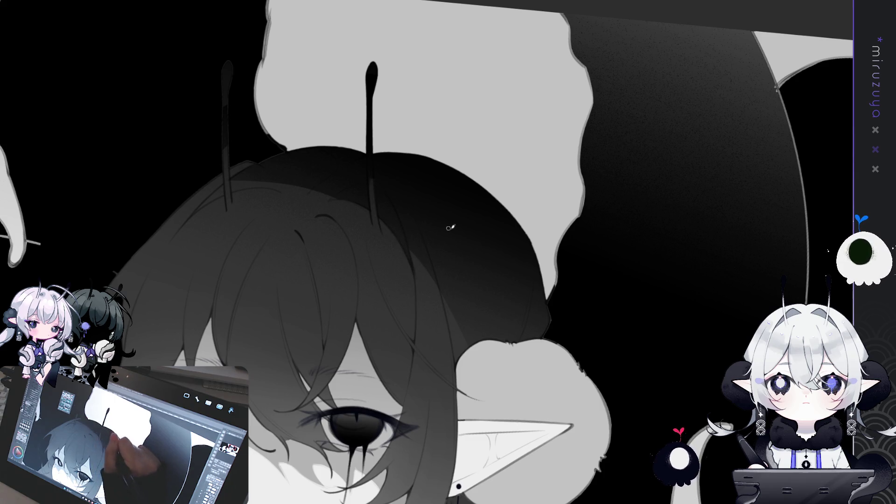
{"action": "left_click_drag", "start_coordinate": [483, 265], "coordinate": [435, 226]}
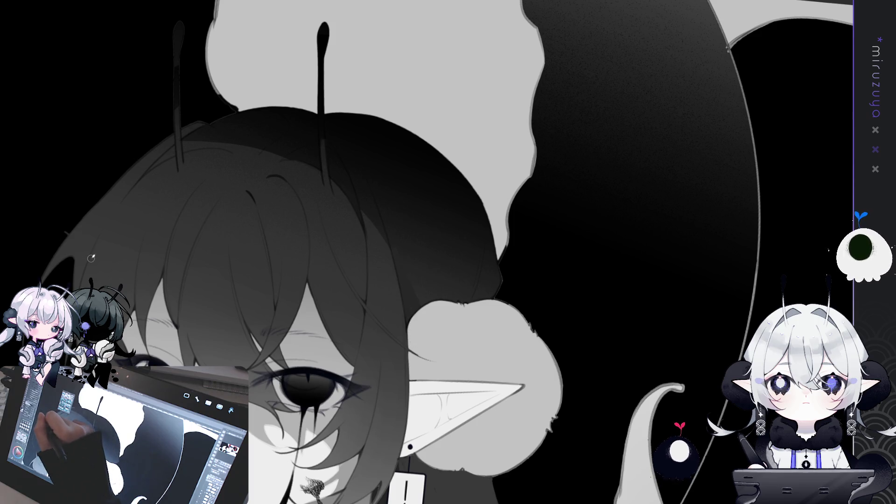
{"action": "left_click_drag", "start_coordinate": [101, 245], "coordinate": [265, 180]}
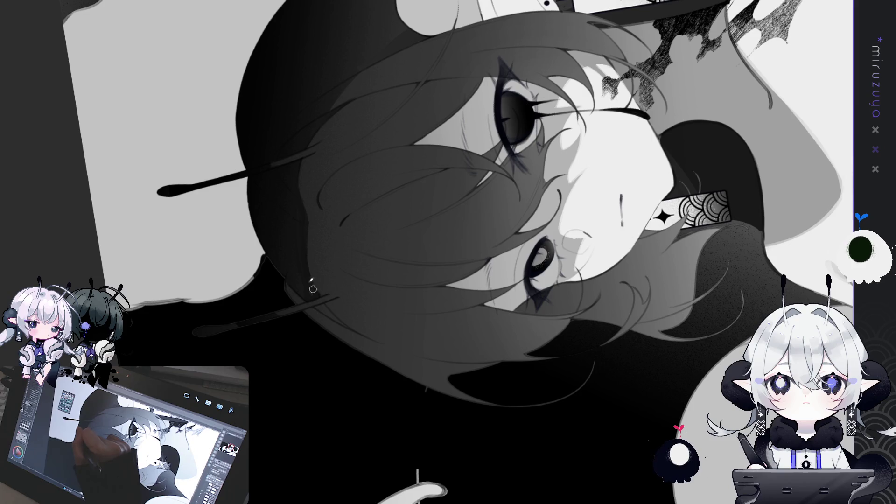
{"action": "mouse_move", "coordinate": [326, 311]}
{"action": "left_mouse_down"}
{"action": "mouse_move", "coordinate": [560, 283]}
{"action": "mouse_move", "coordinate": [555, 304]}
{"action": "left_mouse_up"}
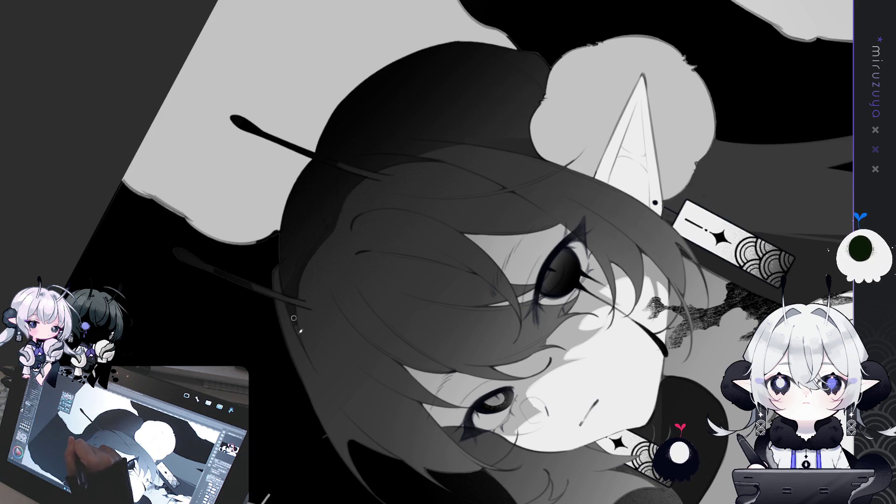
{"action": "left_click_drag", "start_coordinate": [287, 303], "coordinate": [176, 281]}
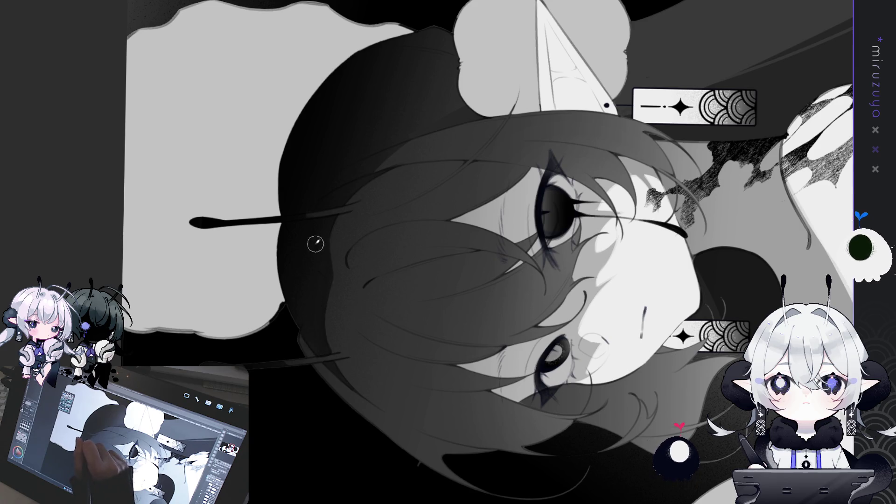
{"action": "left_click_drag", "start_coordinate": [400, 214], "coordinate": [641, 199]}
{"action": "key", "text": "ctrl+0"}
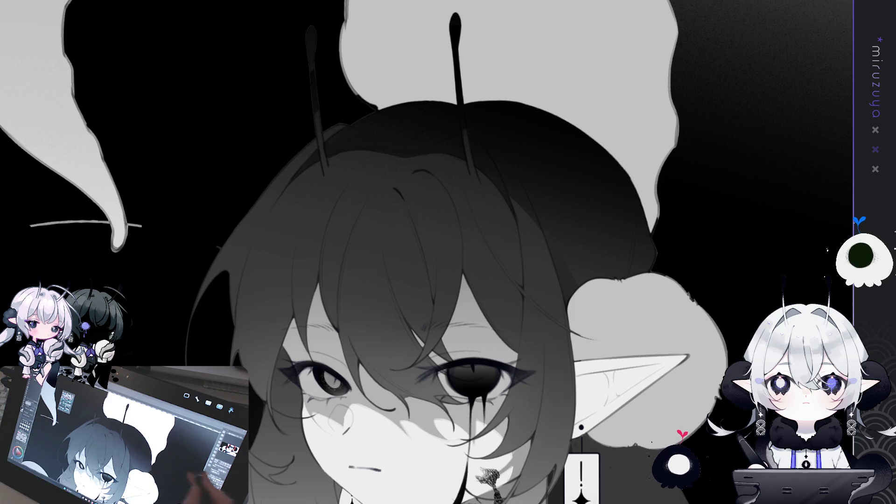
- Lasso the hair strand left of the face, paint its lower part darker, and deselect
{"action": "scroll", "coordinate": [674, 190], "scroll_direction": "down", "scroll_amount": 2}
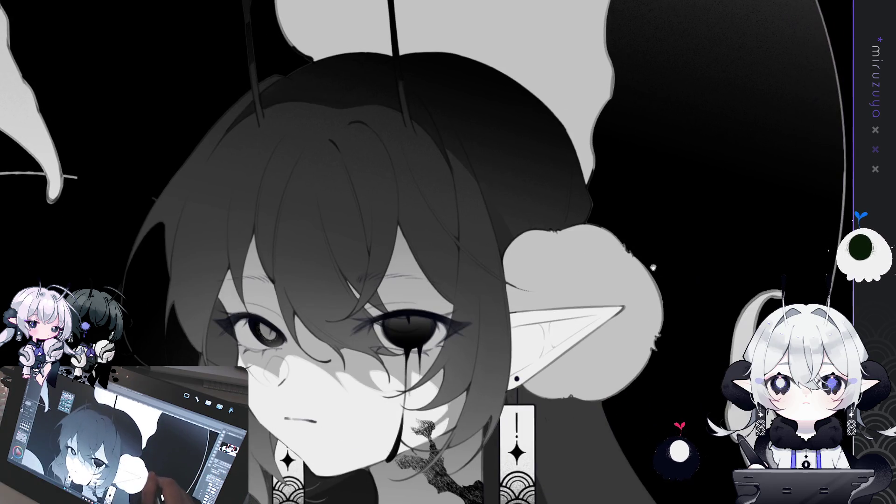
{"action": "scroll", "coordinate": [690, 337], "scroll_direction": "up", "scroll_amount": 2}
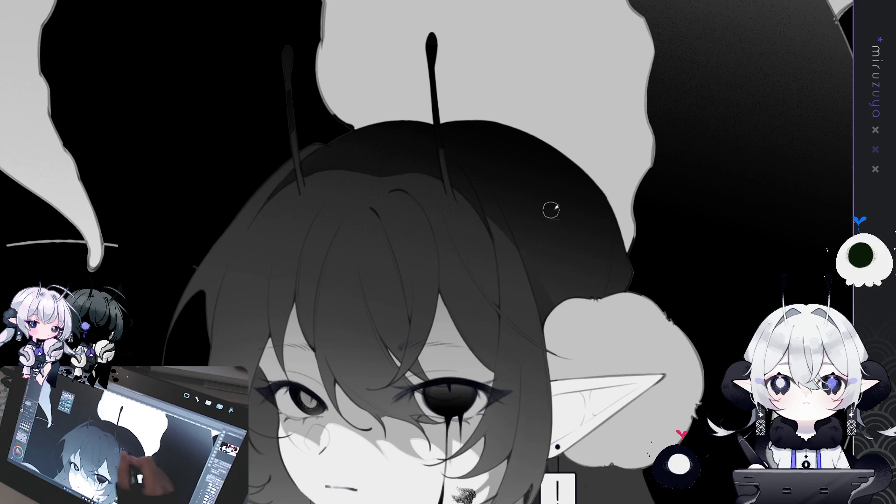
{"action": "mouse_move", "coordinate": [686, 204]}
{"action": "left_mouse_down"}
{"action": "mouse_move", "coordinate": [659, 320]}
{"action": "mouse_move", "coordinate": [528, 301]}
{"action": "left_mouse_up"}
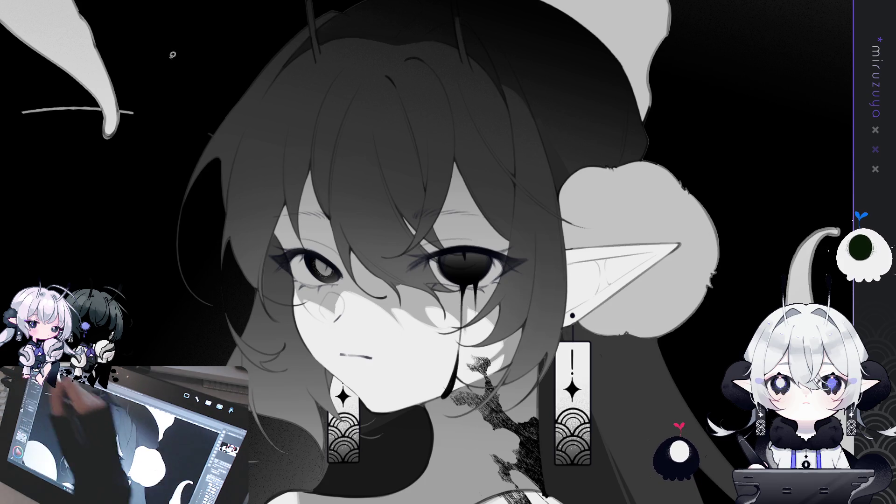
{"action": "mouse_move", "coordinate": [569, 314]}
{"action": "left_mouse_down"}
{"action": "mouse_move", "coordinate": [500, 360]}
{"action": "mouse_move", "coordinate": [608, 373]}
{"action": "left_mouse_up"}
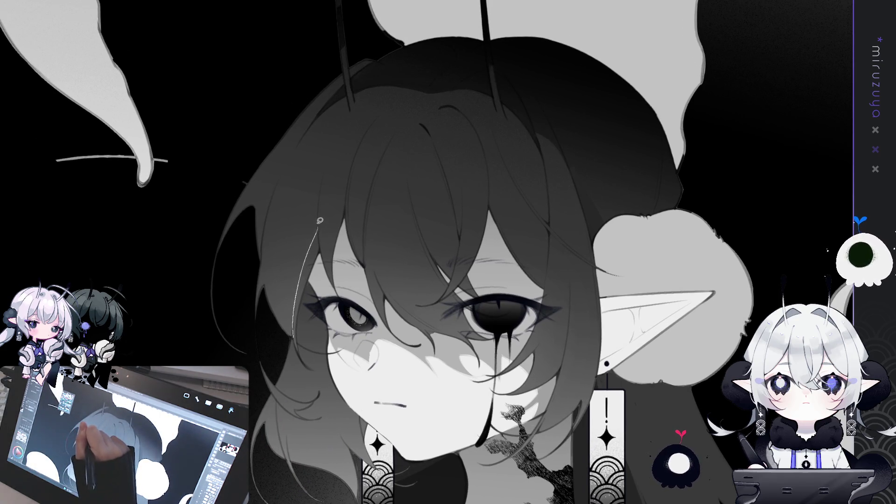
{"action": "mouse_move", "coordinate": [301, 200]}
{"action": "left_mouse_down"}
{"action": "mouse_move", "coordinate": [280, 239]}
{"action": "mouse_move", "coordinate": [293, 339]}
{"action": "left_mouse_up"}
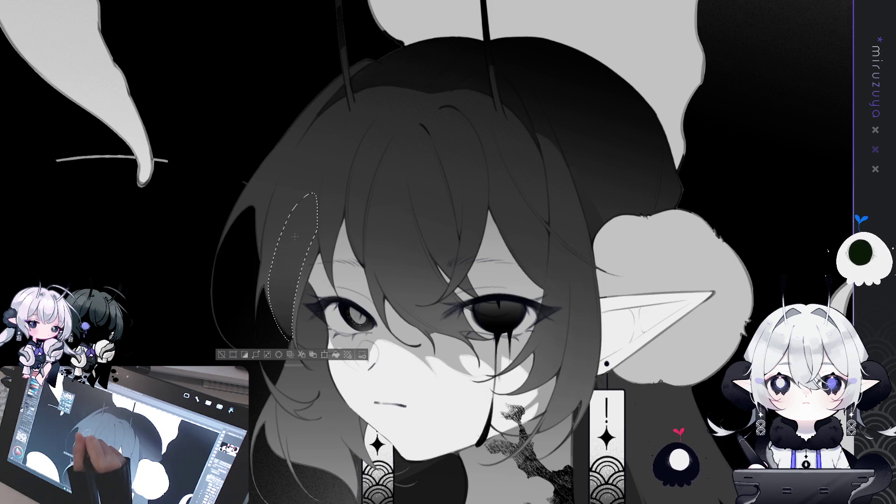
{"action": "left_click_drag", "start_coordinate": [294, 280], "coordinate": [280, 327]}
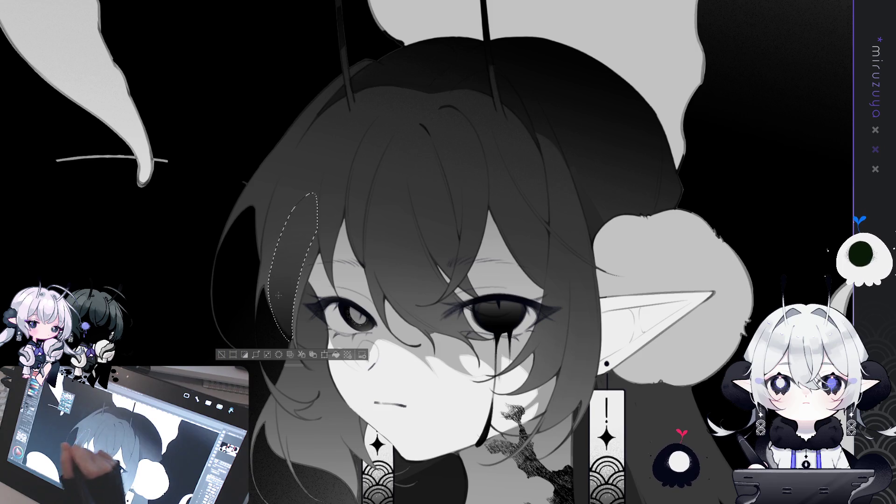
{"action": "key", "text": "ctrl+d"}
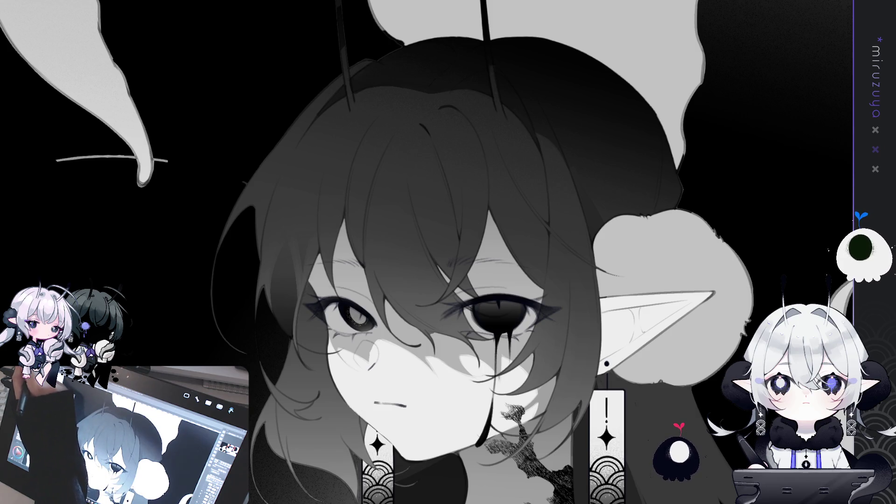
{"action": "mouse_move", "coordinate": [378, 231]}
{"action": "left_mouse_down"}
{"action": "mouse_move", "coordinate": [324, 250]}
{"action": "mouse_move", "coordinate": [312, 282]}
{"action": "mouse_move", "coordinate": [269, 288]}
{"action": "left_mouse_up"}
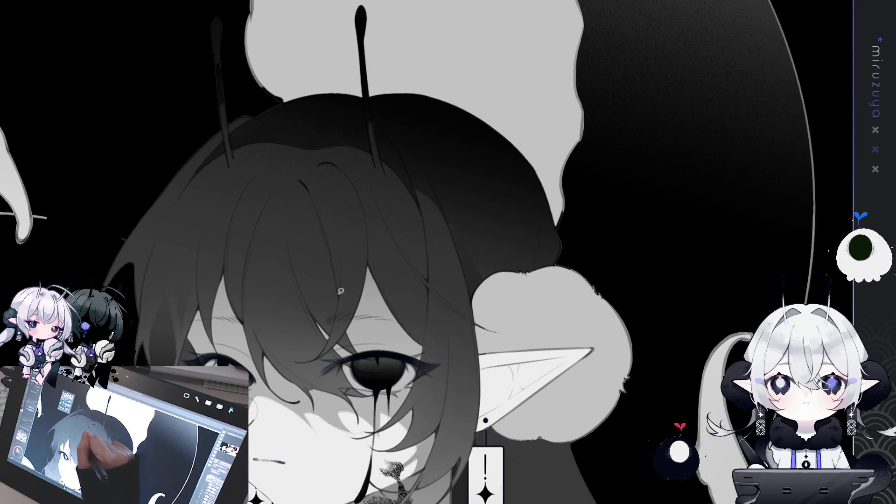
{"action": "left_click_drag", "start_coordinate": [340, 276], "coordinate": [319, 204]}
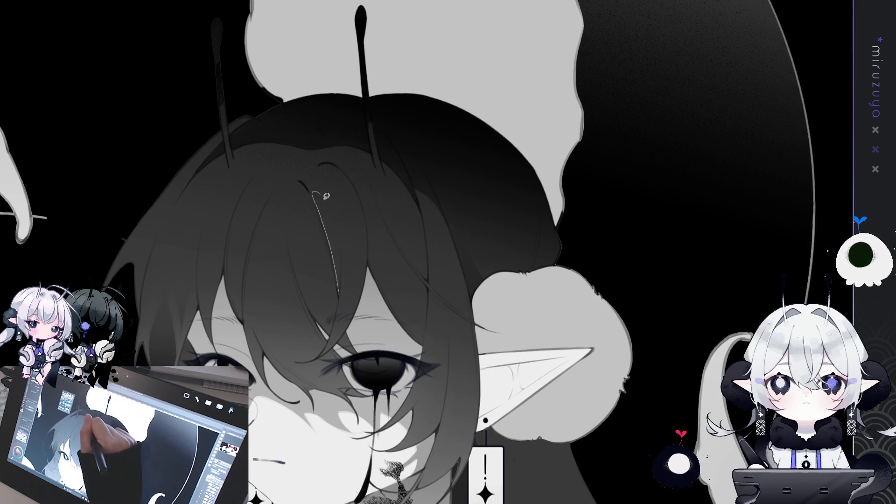
{"action": "left_click_drag", "start_coordinate": [342, 247], "coordinate": [339, 294]}
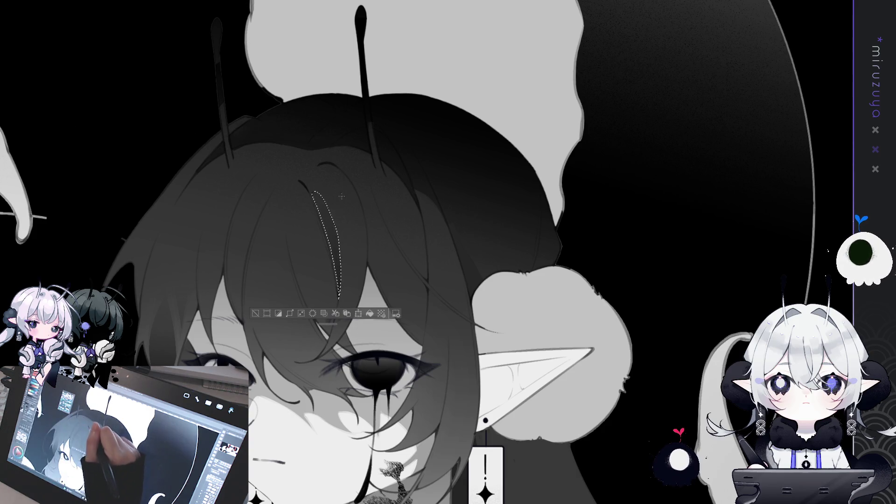
{"action": "left_click", "coordinate": [261, 315]}
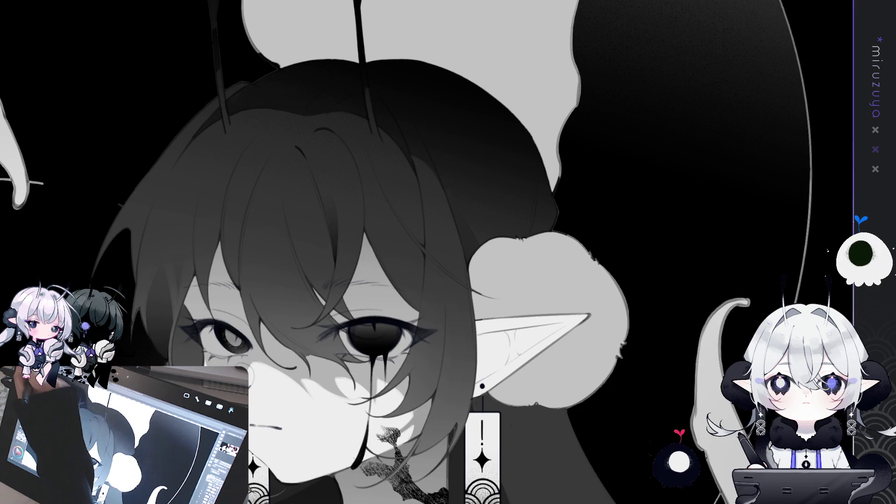
{"action": "mouse_move", "coordinate": [492, 313]}
{"action": "left_mouse_down"}
{"action": "mouse_move", "coordinate": [312, 353]}
{"action": "mouse_move", "coordinate": [332, 337]}
{"action": "mouse_move", "coordinate": [301, 347]}
{"action": "mouse_move", "coordinate": [355, 411]}
{"action": "mouse_move", "coordinate": [579, 241]}
{"action": "left_mouse_up"}
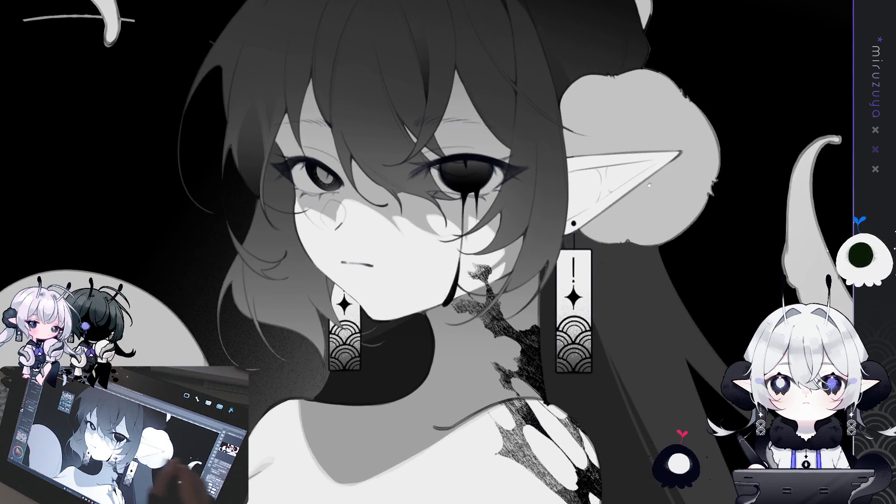
- Sketch a guide line from the mouth up toward the eye, then hide the guide strokes
{"action": "left_click_drag", "start_coordinate": [363, 347], "coordinate": [375, 401]}
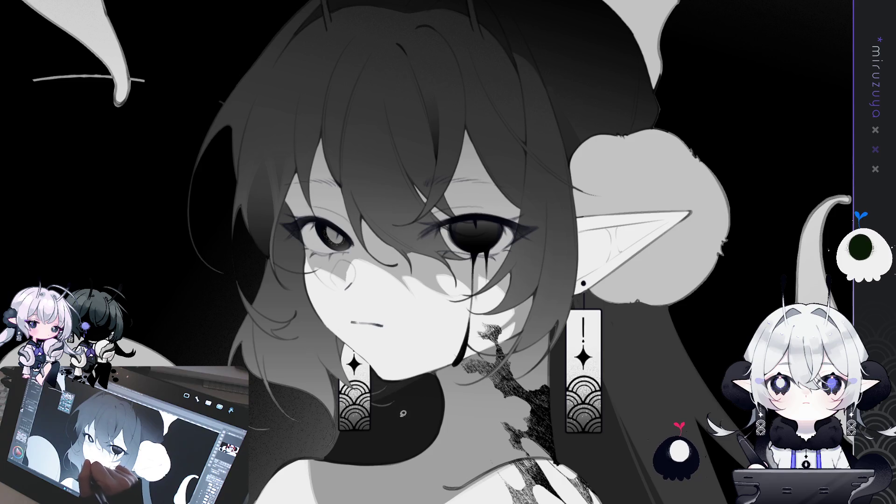
{"action": "left_click_drag", "start_coordinate": [342, 299], "coordinate": [289, 198]}
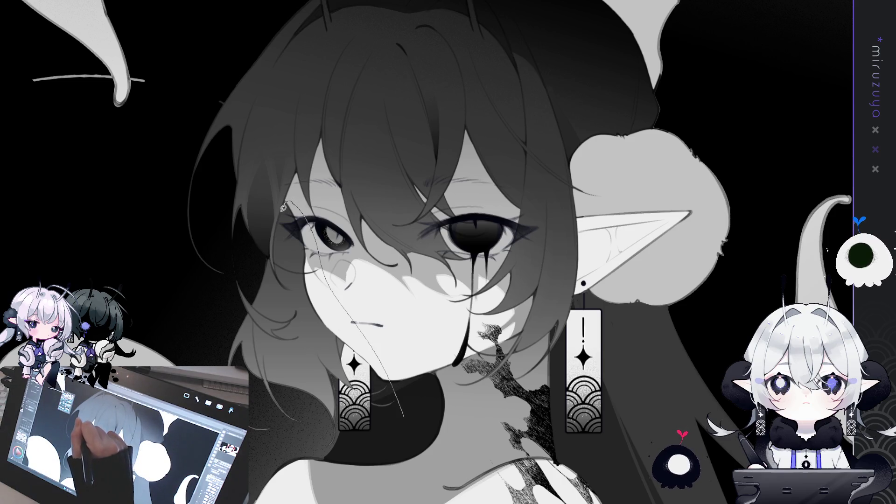
{"action": "left_click_drag", "start_coordinate": [277, 232], "coordinate": [276, 266]}
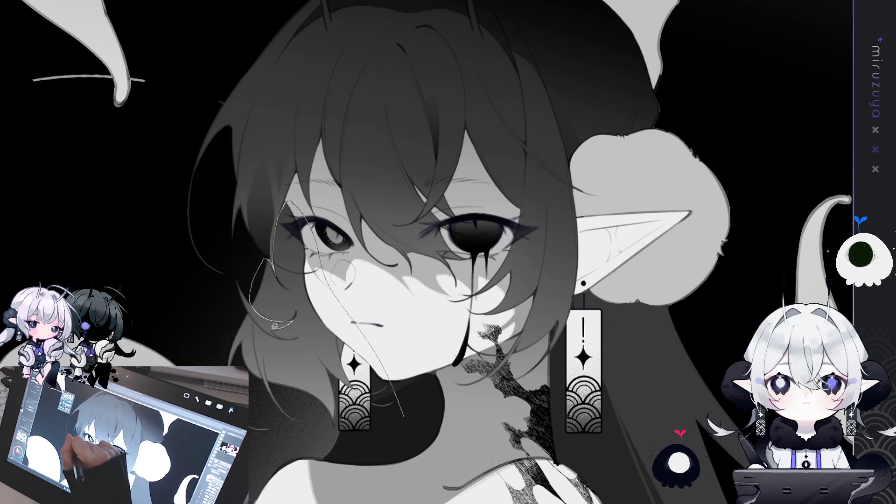
{"action": "key", "text": "Delete"}
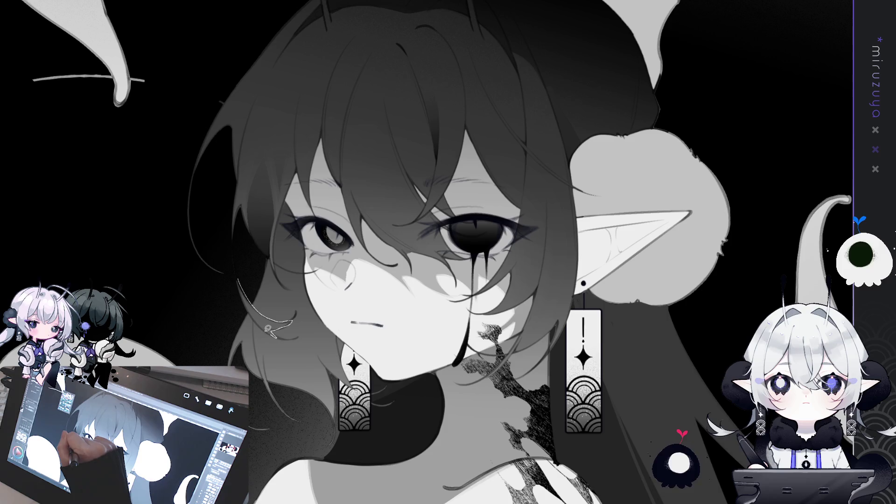
- Lasso the lower cheek hair strands, repaint them darker, deselect, and mirror the view to check
{"action": "left_click_drag", "start_coordinate": [234, 265], "coordinate": [279, 335]}
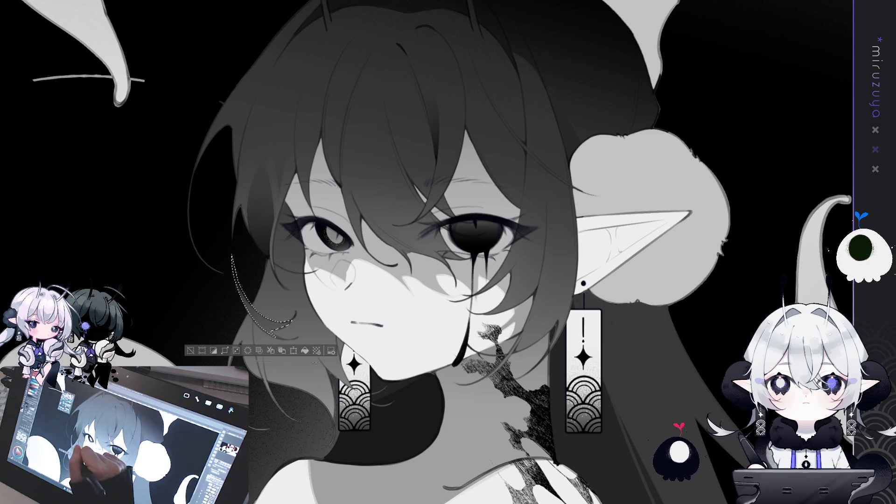
{"action": "left_click", "coordinate": [191, 352]}
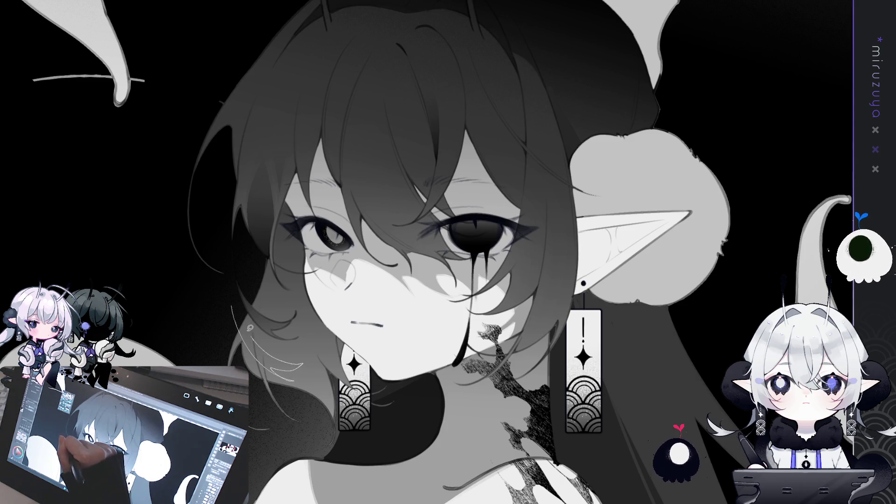
{"action": "left_click_drag", "start_coordinate": [232, 302], "coordinate": [301, 367]}
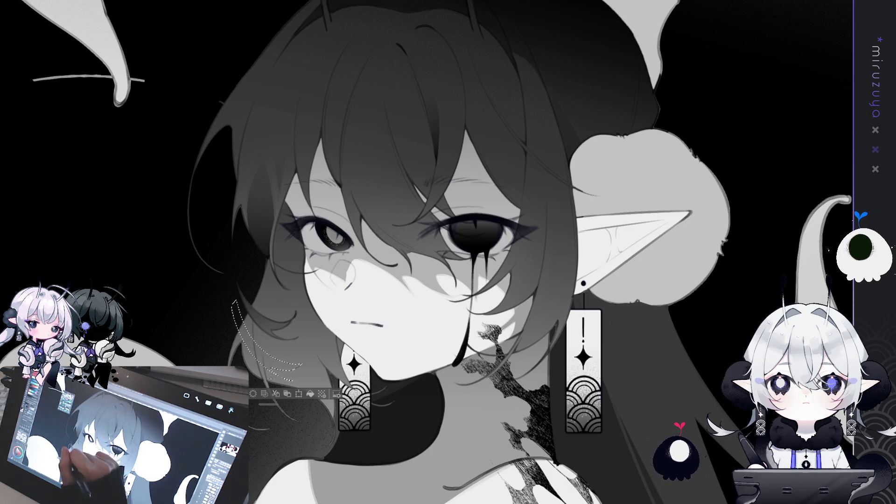
{"action": "key", "text": "Delete"}
{"action": "key", "text": "ctrl+d"}
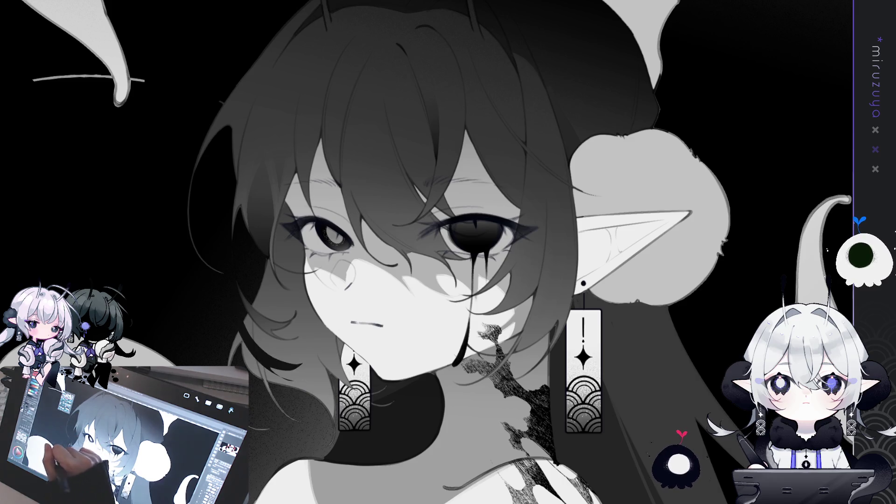
{"action": "key", "text": "ctrl+z"}
{"action": "key", "text": "ctrl+z"}
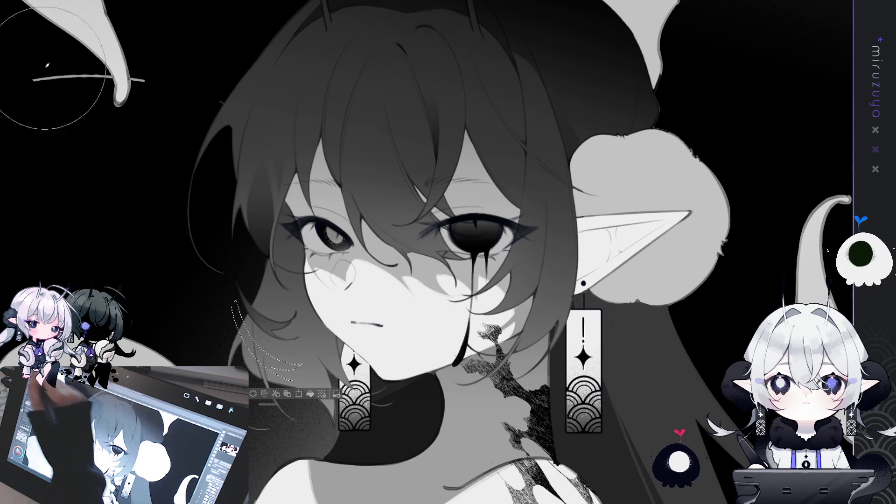
{"action": "left_click_drag", "start_coordinate": [256, 345], "coordinate": [299, 370]}
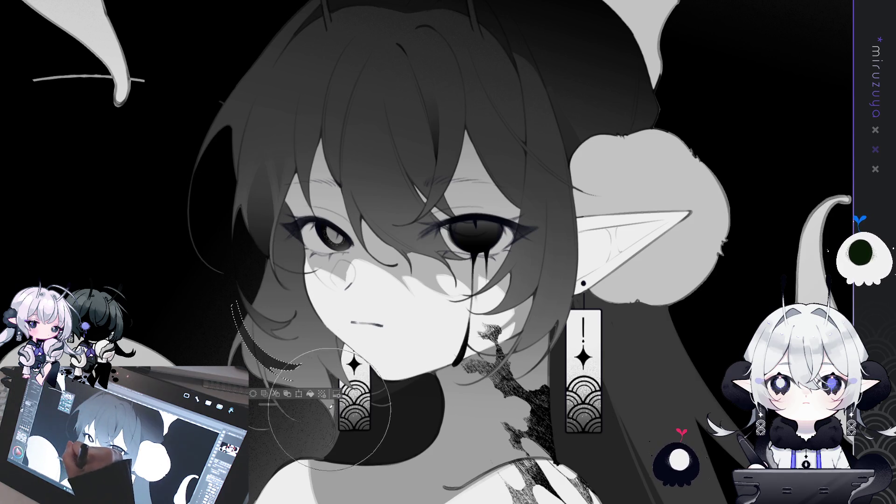
{"action": "key", "text": "ctrl+d"}
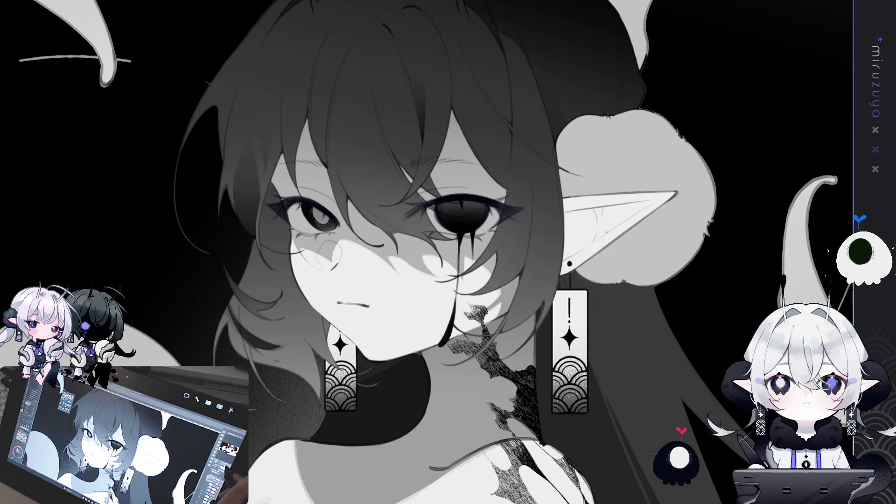
{"action": "key", "text": "h"}
{"action": "key", "text": "h"}
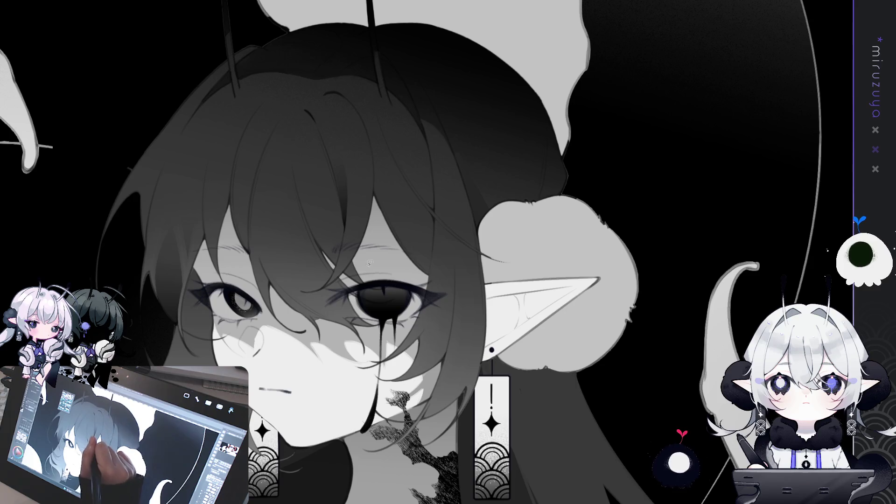
{"action": "left_click_drag", "start_coordinate": [329, 292], "coordinate": [311, 300]}
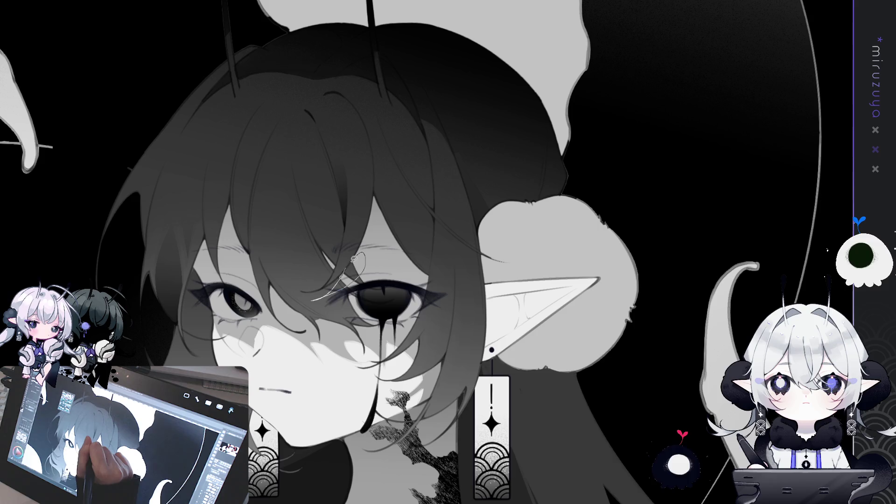
{"action": "left_click_drag", "start_coordinate": [354, 257], "coordinate": [355, 255]}
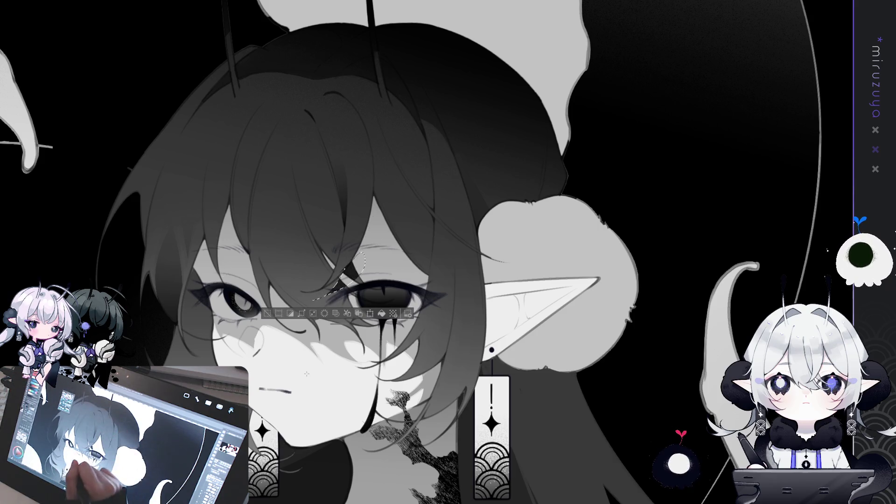
{"action": "key", "text": "ctrl+d"}
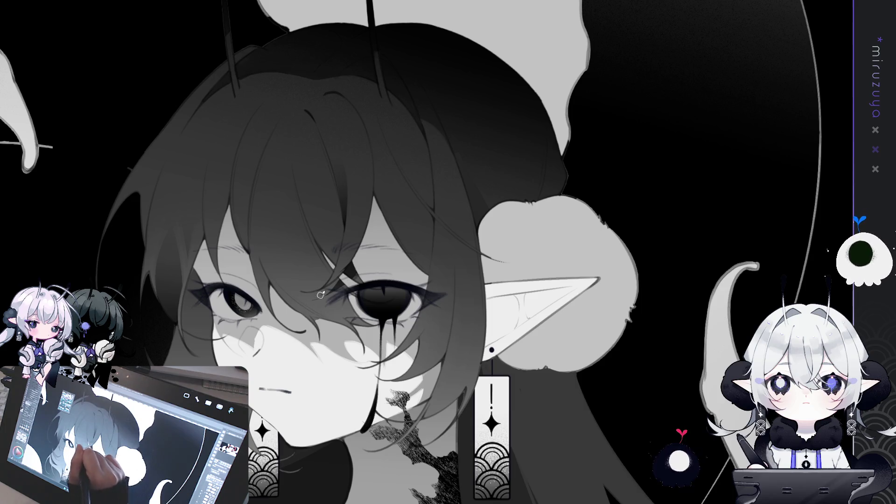
{"action": "mouse_move", "coordinate": [518, 282]}
{"action": "left_mouse_down"}
{"action": "mouse_move", "coordinate": [395, 329]}
{"action": "mouse_move", "coordinate": [355, 262]}
{"action": "mouse_move", "coordinate": [420, 327]}
{"action": "left_mouse_up"}
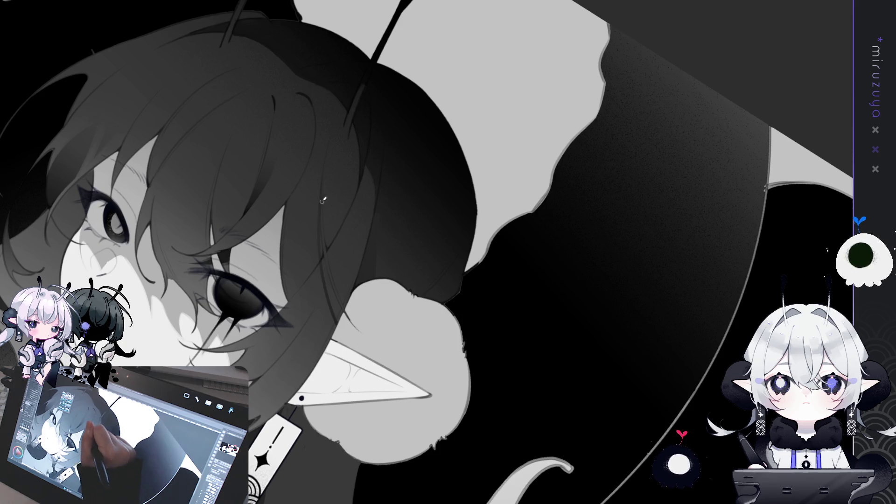
{"action": "mouse_move", "coordinate": [344, 353]}
{"action": "left_mouse_down"}
{"action": "mouse_move", "coordinate": [672, 263]}
{"action": "mouse_move", "coordinate": [657, 358]}
{"action": "left_mouse_up"}
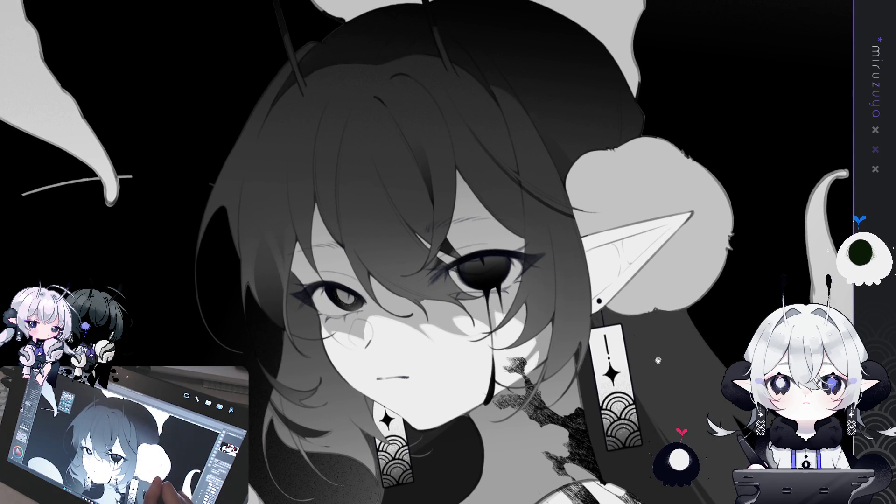
{"action": "left_click_drag", "start_coordinate": [679, 368], "coordinate": [613, 362]}
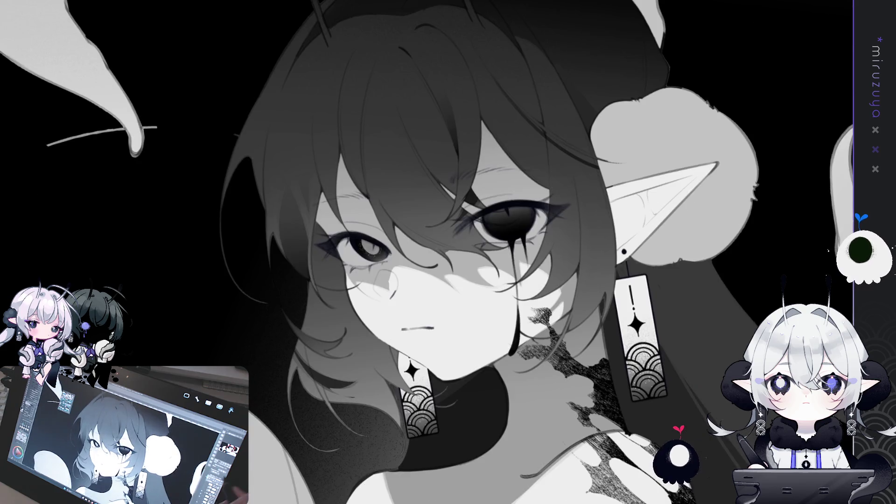
{"action": "mouse_move", "coordinate": [546, 355]}
{"action": "left_mouse_down"}
{"action": "mouse_move", "coordinate": [415, 343]}
{"action": "mouse_move", "coordinate": [398, 361]}
{"action": "left_mouse_up"}
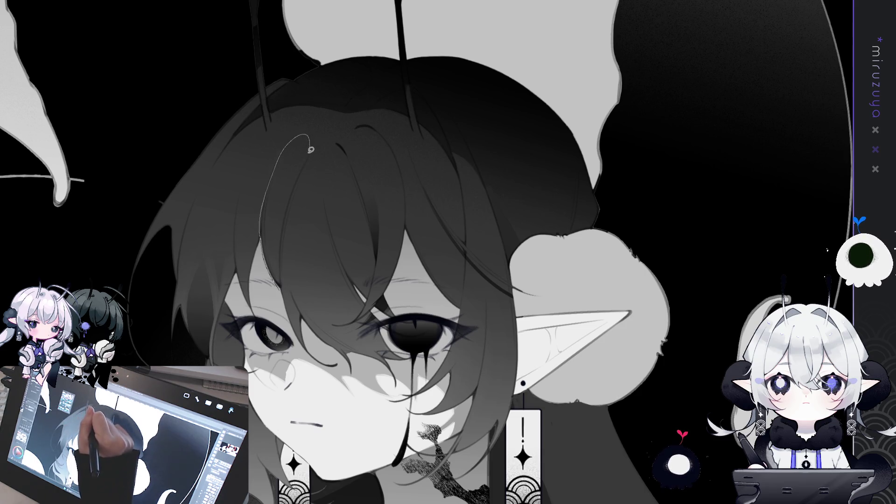
- Select hair strands over the forehead and draw a thin separate strand across the hair
{"action": "mouse_move", "coordinate": [285, 254]}
{"action": "left_mouse_down"}
{"action": "mouse_move", "coordinate": [262, 234]}
{"action": "mouse_move", "coordinate": [286, 205]}
{"action": "left_mouse_up"}
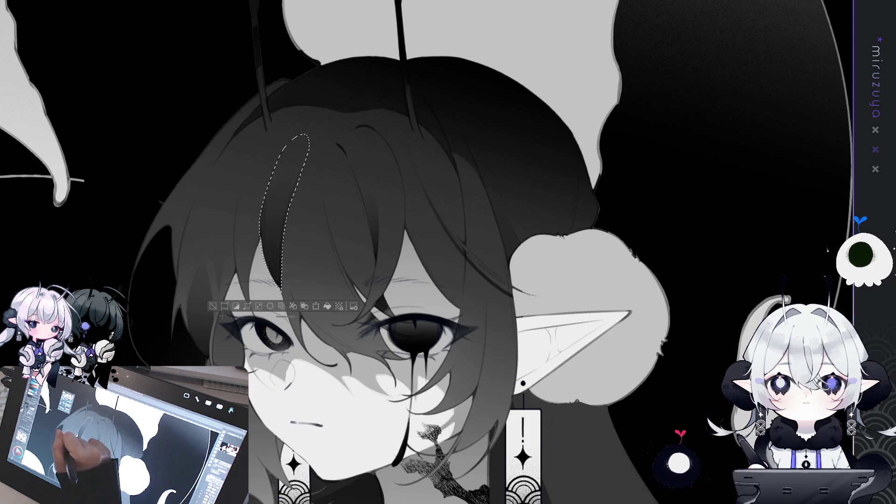
{"action": "key", "text": "ctrl+d"}
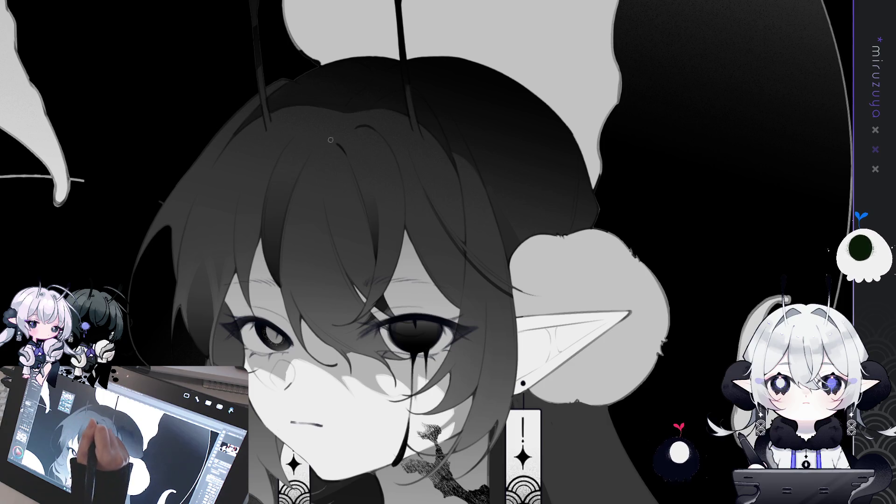
{"action": "left_click_drag", "start_coordinate": [444, 252], "coordinate": [364, 250]}
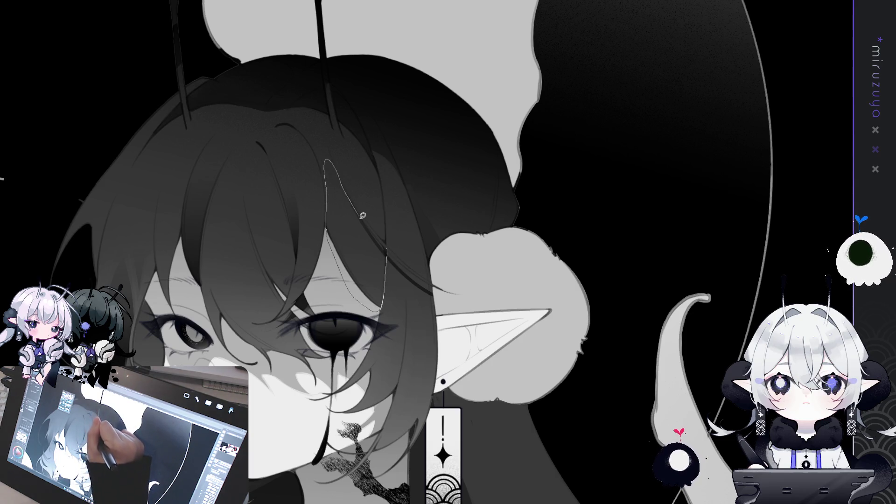
{"action": "left_click_drag", "start_coordinate": [391, 247], "coordinate": [386, 249]}
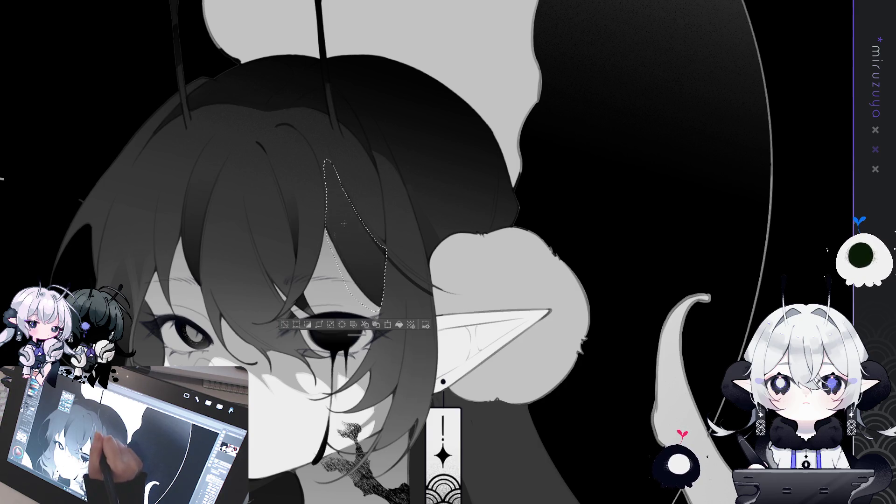
{"action": "key", "text": "ctrl+d"}
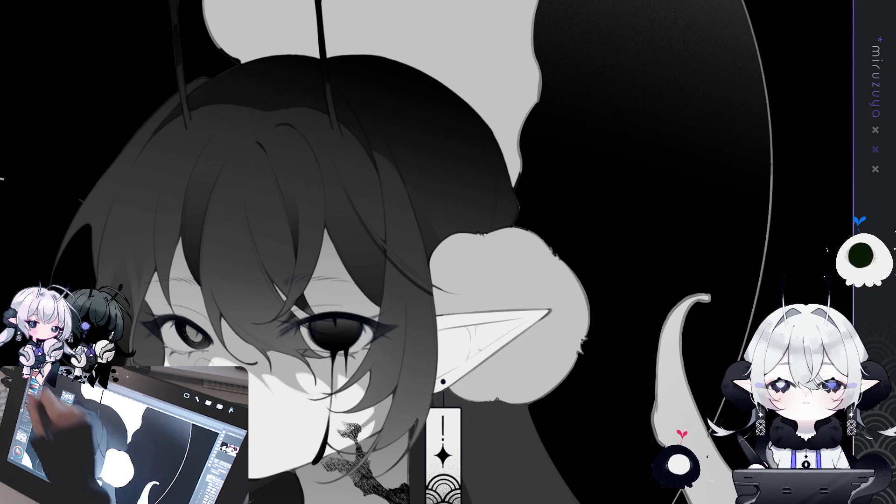
{"action": "left_click_drag", "start_coordinate": [386, 241], "coordinate": [370, 217]}
{"action": "left_click_drag", "start_coordinate": [376, 161], "coordinate": [386, 241]}
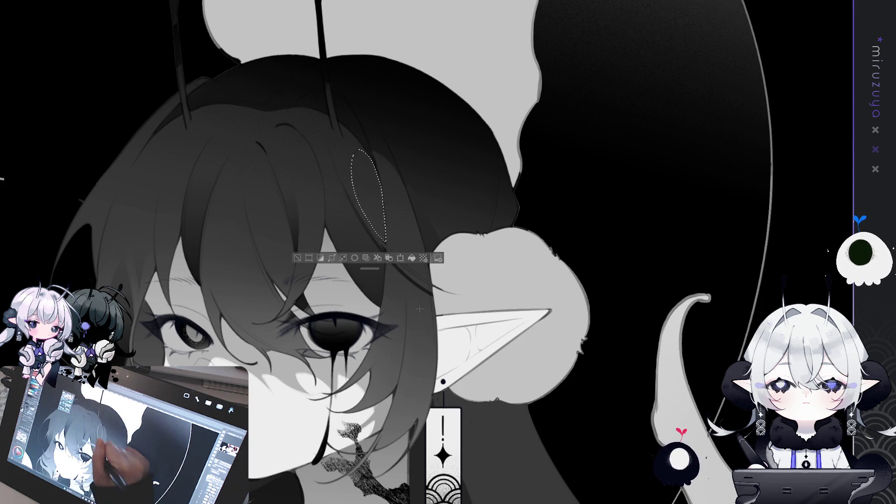
{"action": "left_click", "coordinate": [308, 258]}
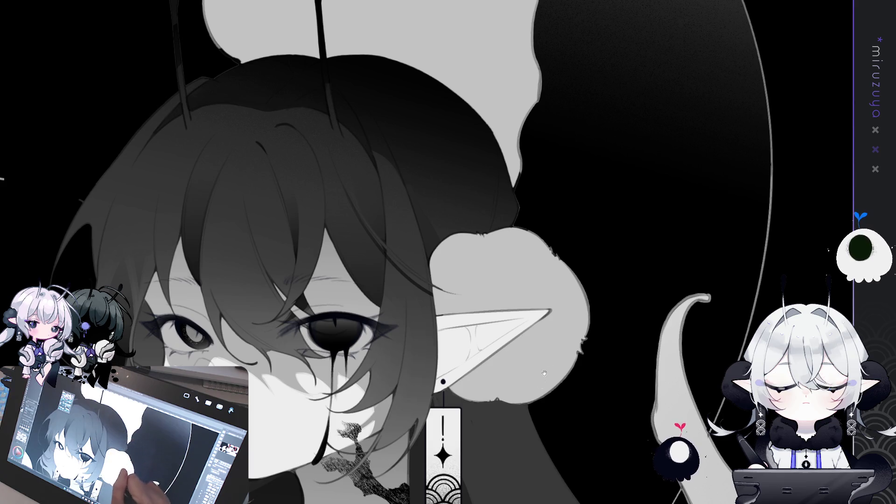
- Mirror the canvas to check proportions, enlarge the brush, level the view, and flip it back
{"action": "left_click_drag", "start_coordinate": [491, 207], "coordinate": [618, 104]}
{"action": "key", "text": "h"}
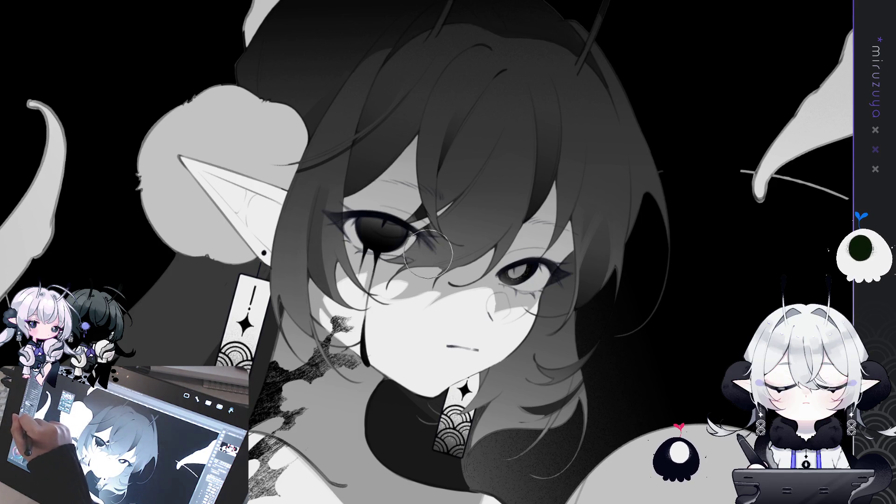
{"action": "key", "text": "bracketright"}
{"action": "key", "text": "bracketright"}
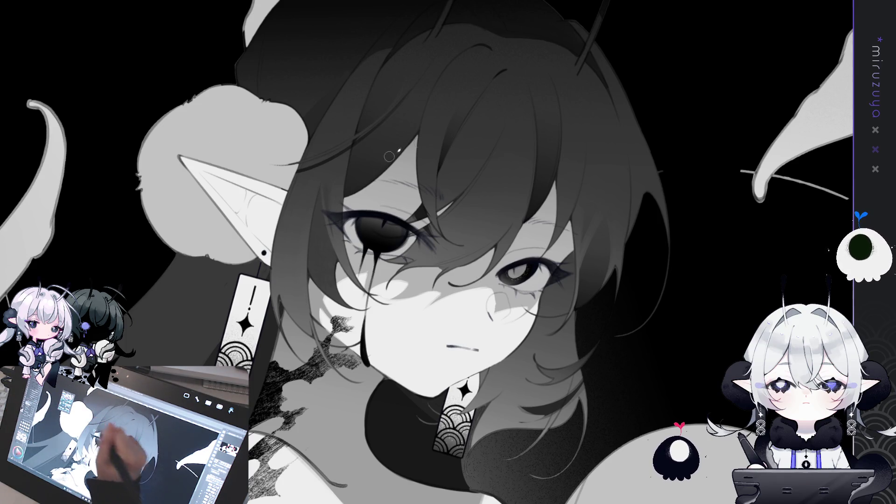
{"action": "left_click_drag", "start_coordinate": [329, 185], "coordinate": [354, 196]}
{"action": "key", "text": "h"}
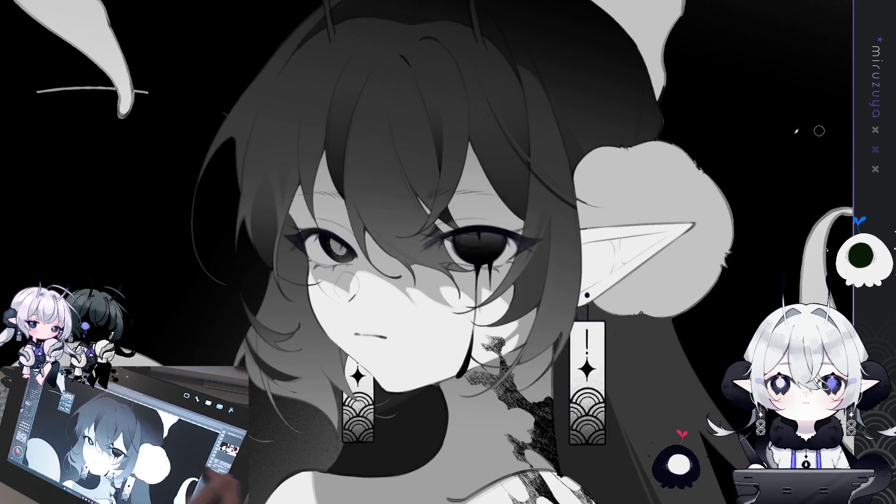
{"action": "left_click_drag", "start_coordinate": [448, 252], "coordinate": [392, 304]}
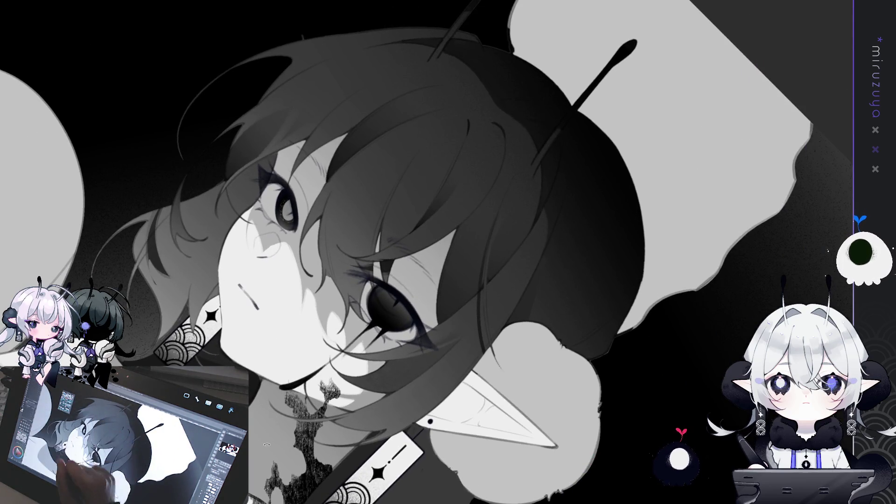
{"action": "left_click_drag", "start_coordinate": [362, 142], "coordinate": [341, 126]}
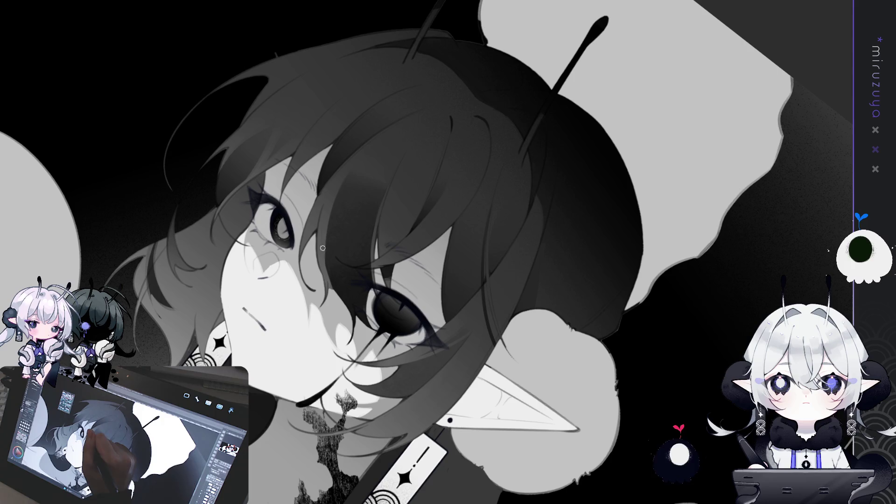
{"action": "left_click_drag", "start_coordinate": [341, 310], "coordinate": [292, 96]}
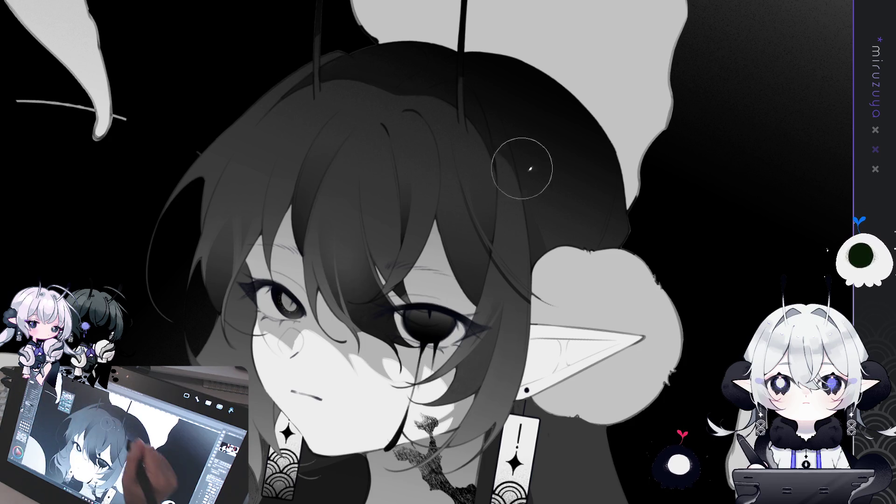
- Paint purple-blue glow over the hair ends, earrings and lace, then fit the canvas with Ctrl+0
{"action": "mouse_move", "coordinate": [560, 288]}
{"action": "left_mouse_down"}
{"action": "mouse_move", "coordinate": [558, 269]}
{"action": "mouse_move", "coordinate": [586, 247]}
{"action": "left_mouse_up"}
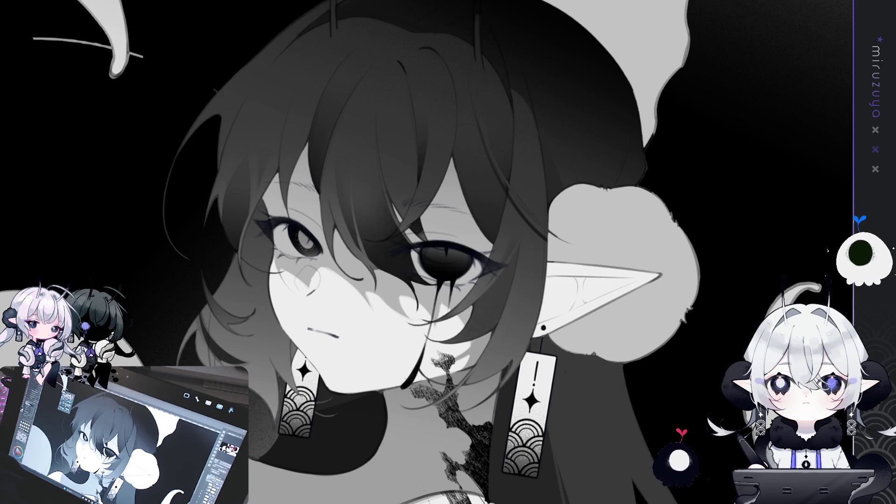
{"action": "key", "text": "ctrl+0"}
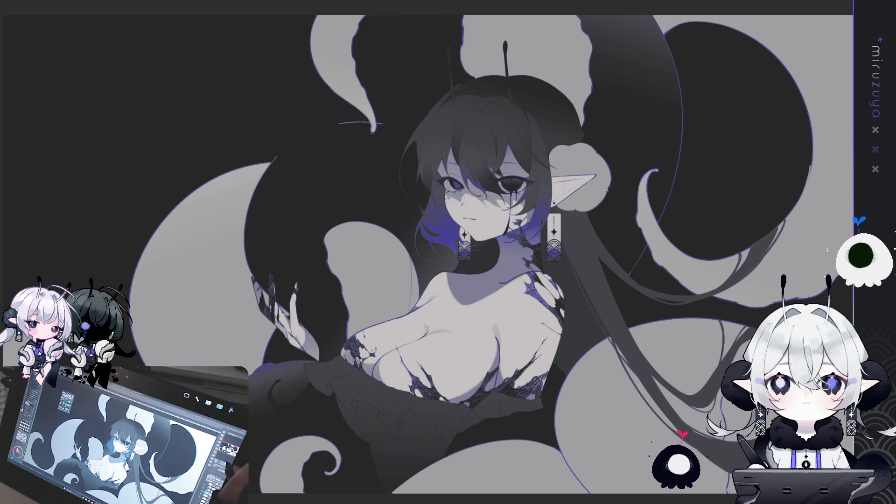
- Zoom in on the face and shoulders to refine the blue lighting and add an eye highlight
{"action": "scroll", "coordinate": [432, 243], "scroll_direction": "up", "scroll_amount": 3}
{"action": "scroll", "coordinate": [395, 433], "scroll_direction": "up", "scroll_amount": 3}
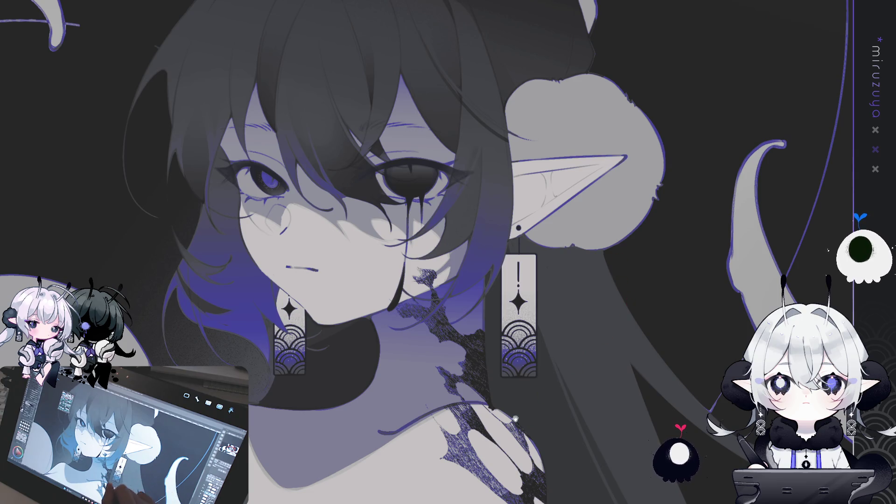
{"action": "left_click_drag", "start_coordinate": [492, 464], "coordinate": [633, 370]}
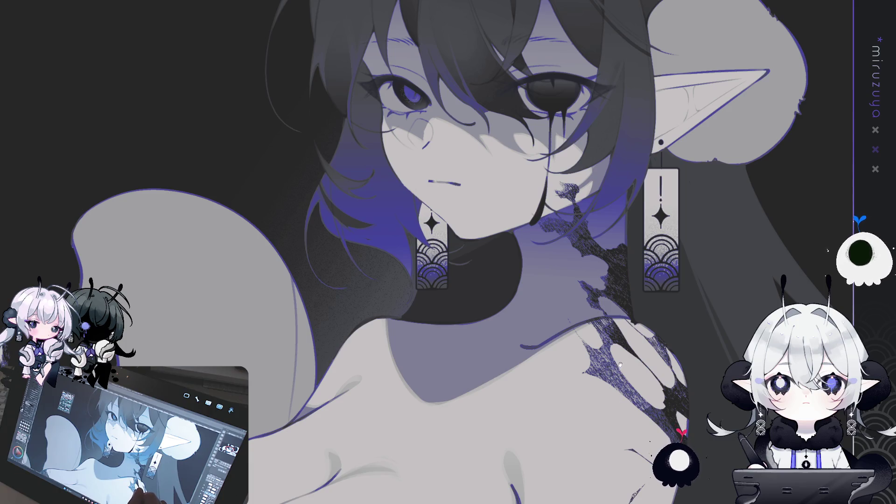
{"action": "mouse_move", "coordinate": [627, 354]}
{"action": "left_mouse_down"}
{"action": "mouse_move", "coordinate": [548, 393]}
{"action": "mouse_move", "coordinate": [519, 433]}
{"action": "mouse_move", "coordinate": [593, 403]}
{"action": "left_mouse_up"}
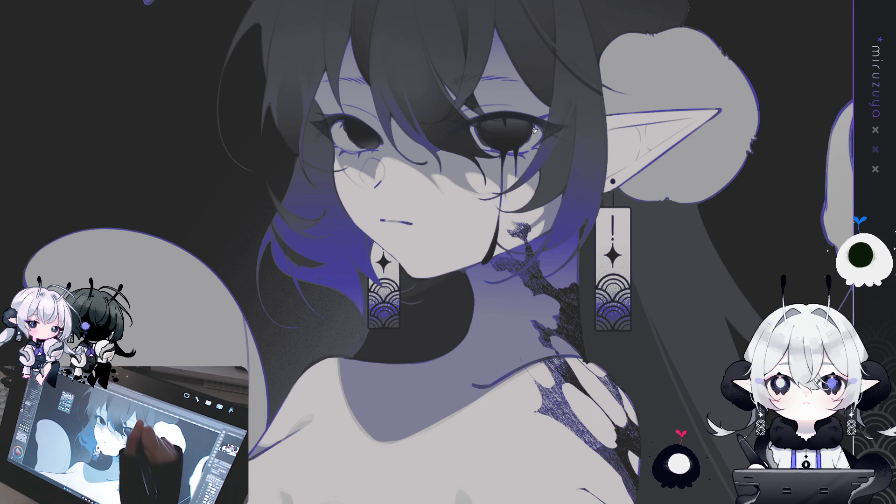
- Paint a darker tone over the top of the hair, then zoom out to the whole canvas
{"action": "mouse_move", "coordinate": [464, 365]}
{"action": "left_mouse_down"}
{"action": "mouse_move", "coordinate": [540, 343]}
{"action": "mouse_move", "coordinate": [627, 348]}
{"action": "left_mouse_up"}
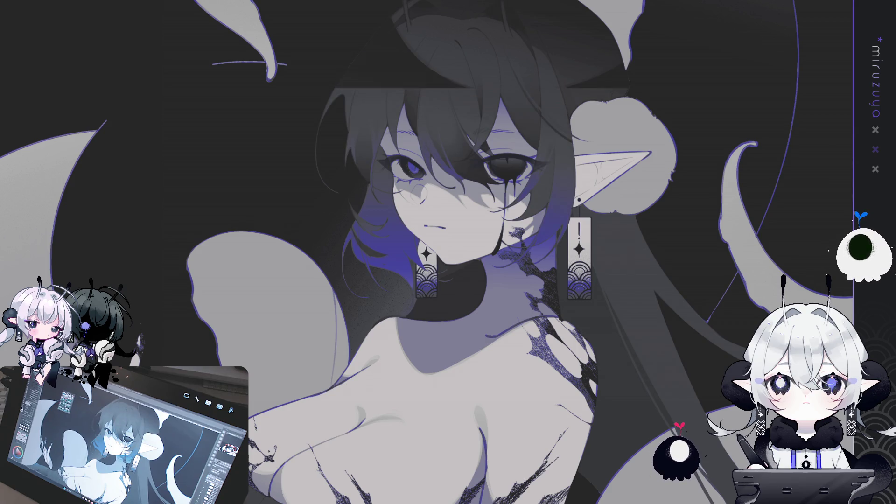
{"action": "scroll", "coordinate": [536, 233], "scroll_direction": "down", "scroll_amount": 3}
{"action": "scroll", "coordinate": [536, 233], "scroll_direction": "down", "scroll_amount": 2}
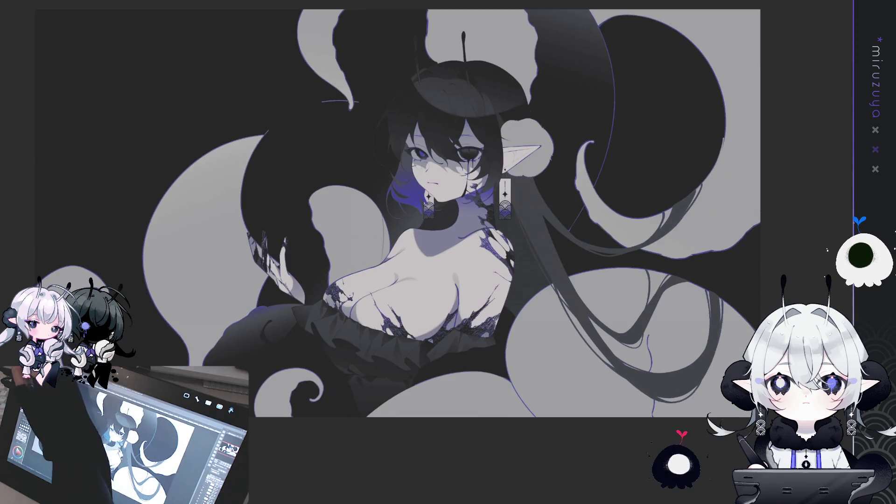
- Move the view over the chest, then zoom out with Ctrl+- to show the full illustration
{"action": "mouse_move", "coordinate": [518, 441]}
{"action": "left_mouse_down"}
{"action": "mouse_move", "coordinate": [311, 256]}
{"action": "mouse_move", "coordinate": [249, 413]}
{"action": "left_mouse_up"}
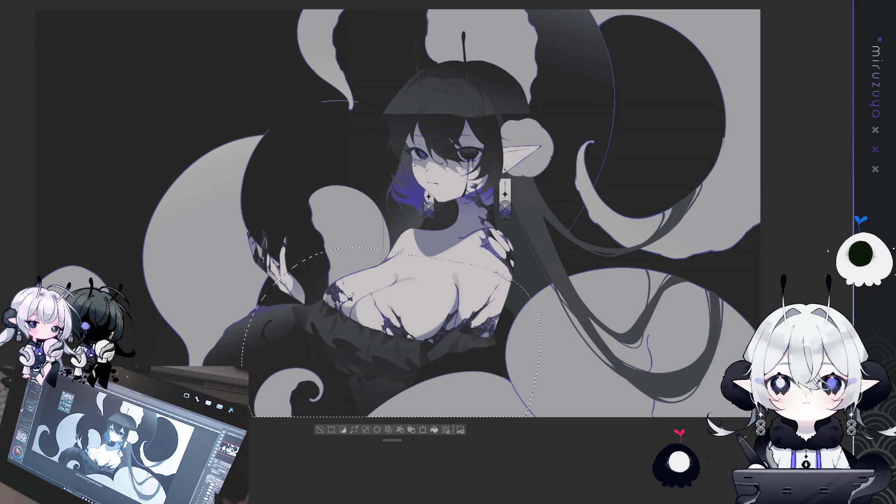
{"action": "scroll", "coordinate": [428, 255], "scroll_direction": "up", "scroll_amount": 3}
{"action": "scroll", "coordinate": [448, 252], "scroll_direction": "down", "scroll_amount": 2}
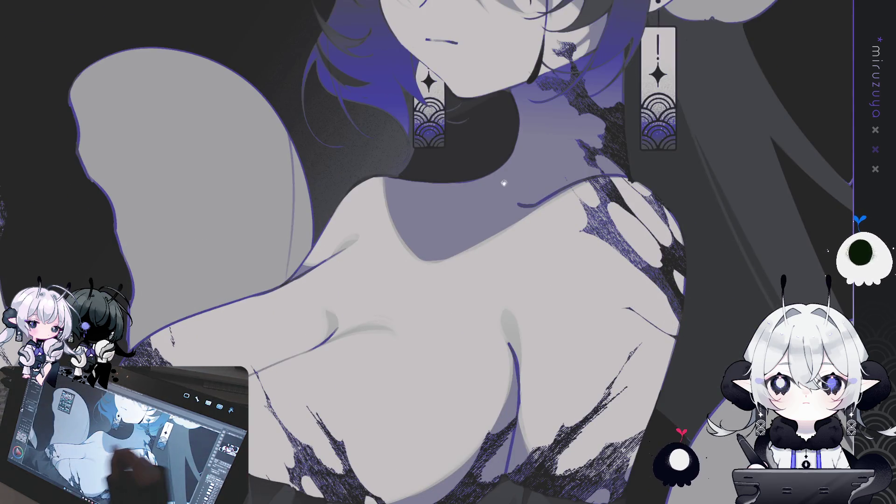
{"action": "scroll", "coordinate": [448, 252], "scroll_direction": "up", "scroll_amount": 5}
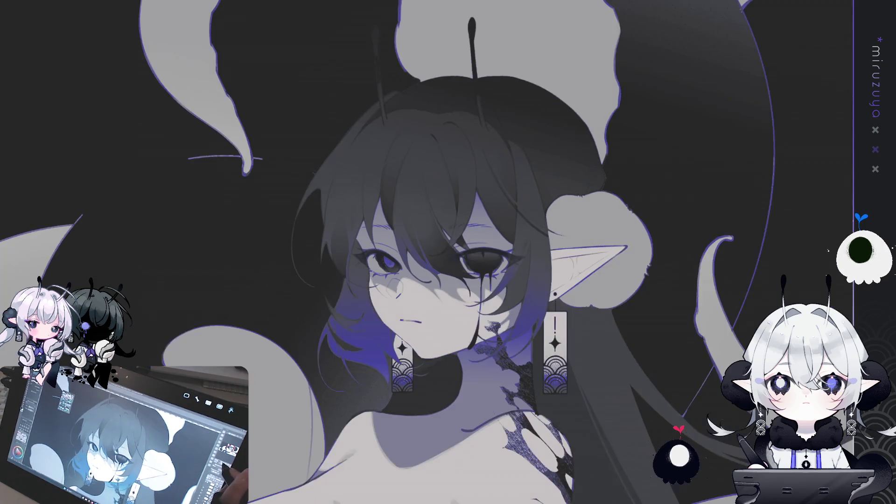
{"action": "scroll", "coordinate": [448, 252], "scroll_direction": "down", "scroll_amount": 3}
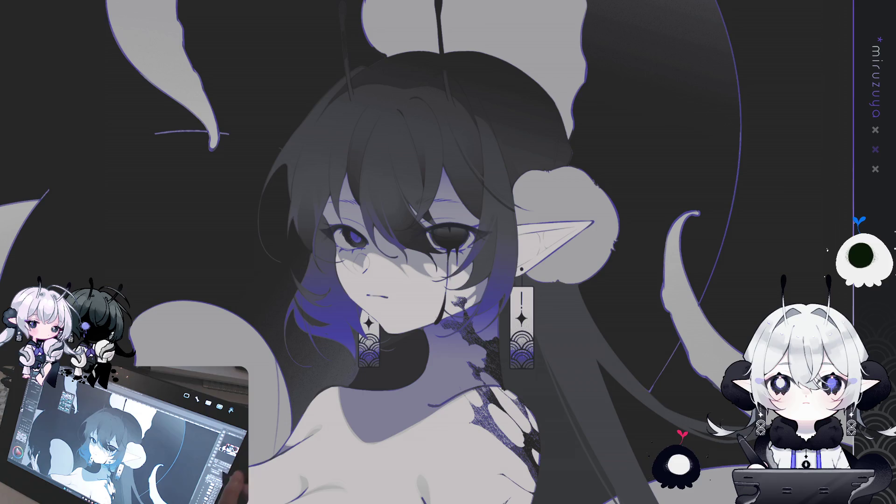
{"action": "key", "text": "ctrl+minus"}
{"action": "key", "text": "ctrl+minus"}
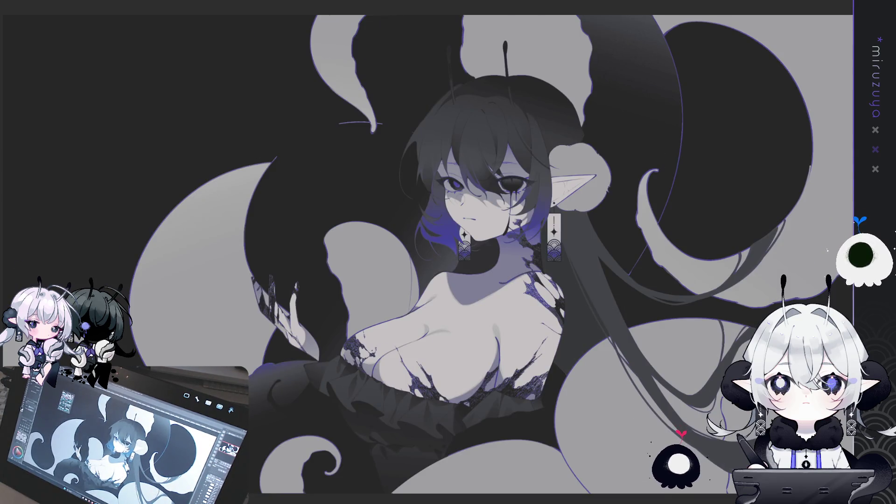
- Lasso the ear and bun area, hide the flat light-grey background shapes, and deselect
{"action": "key", "text": "ctrl+z"}
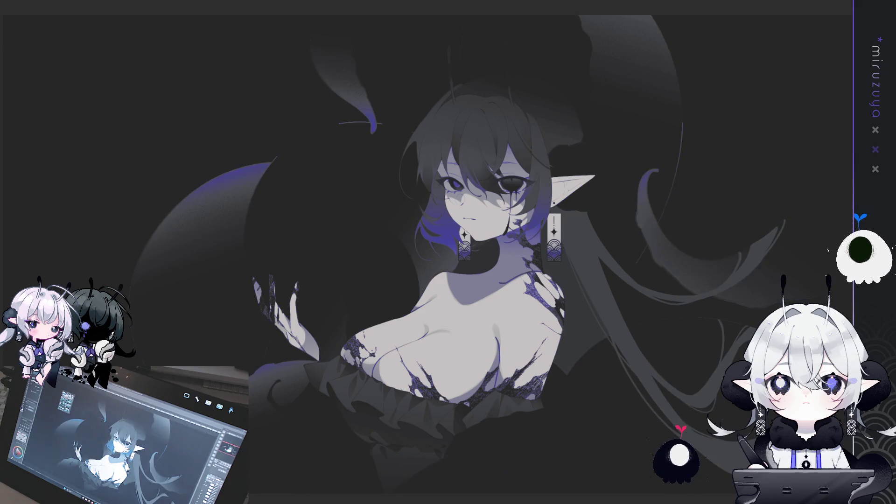
{"action": "key", "text": "ctrl+y"}
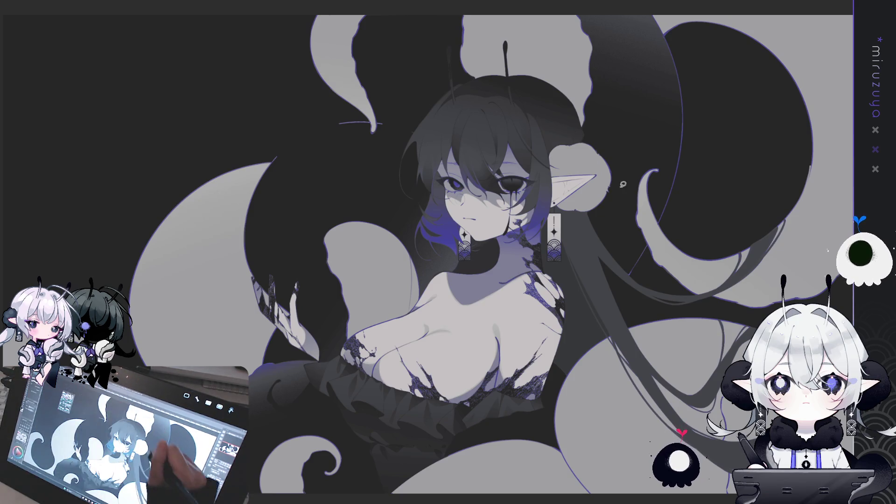
{"action": "left_click_drag", "start_coordinate": [635, 172], "coordinate": [598, 224]}
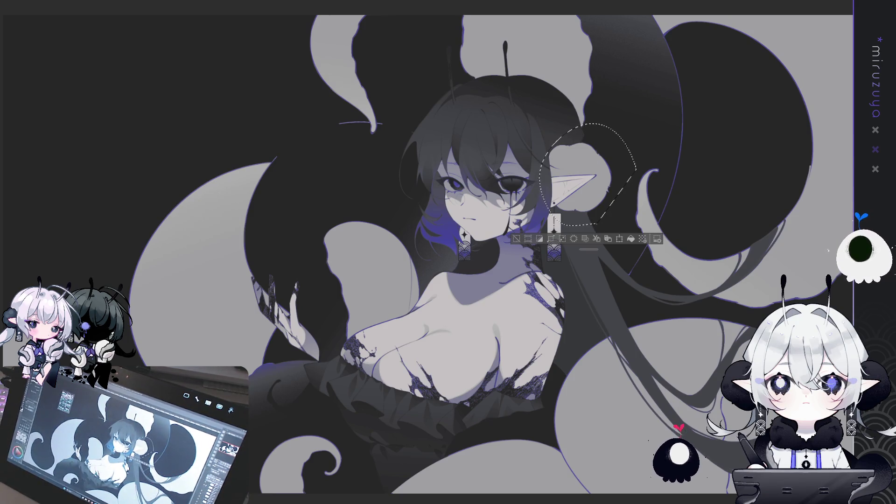
{"action": "key", "text": "ctrl+z"}
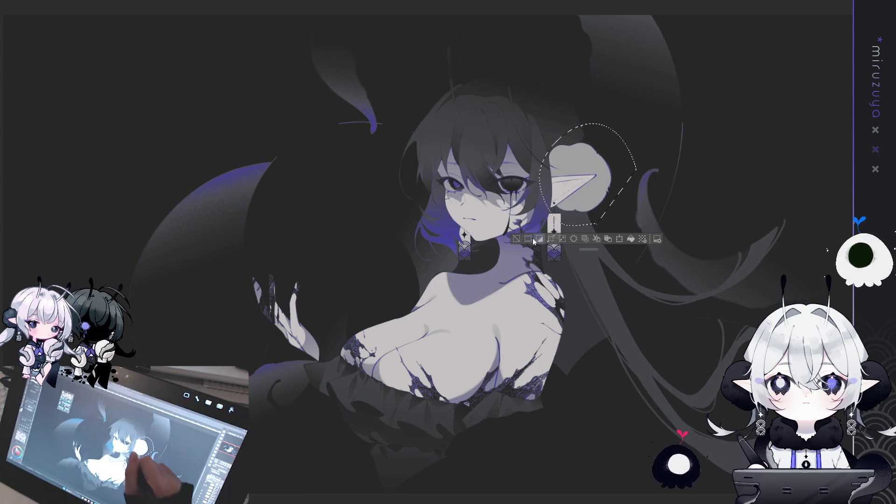
{"action": "key", "text": "ctrl+d"}
{"action": "scroll", "coordinate": [406, 290], "scroll_direction": "up", "scroll_amount": 2}
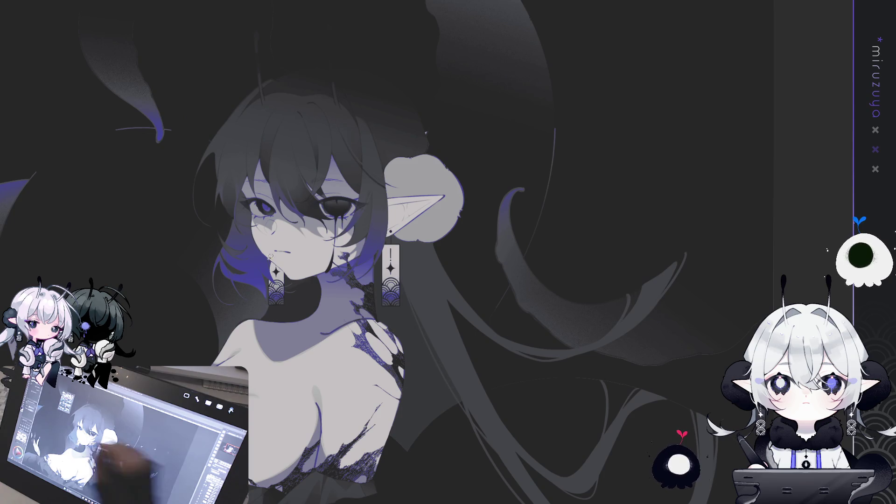
- Lay a vertical gradient across the lassoed bun, redoing it until the blue band sits higher
{"action": "left_click_drag", "start_coordinate": [421, 161], "coordinate": [421, 161]}
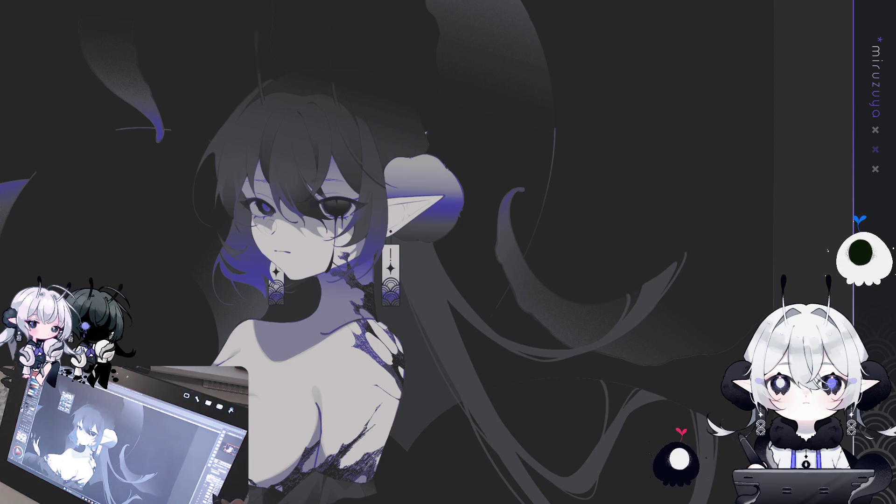
{"action": "key", "text": "ctrl+z"}
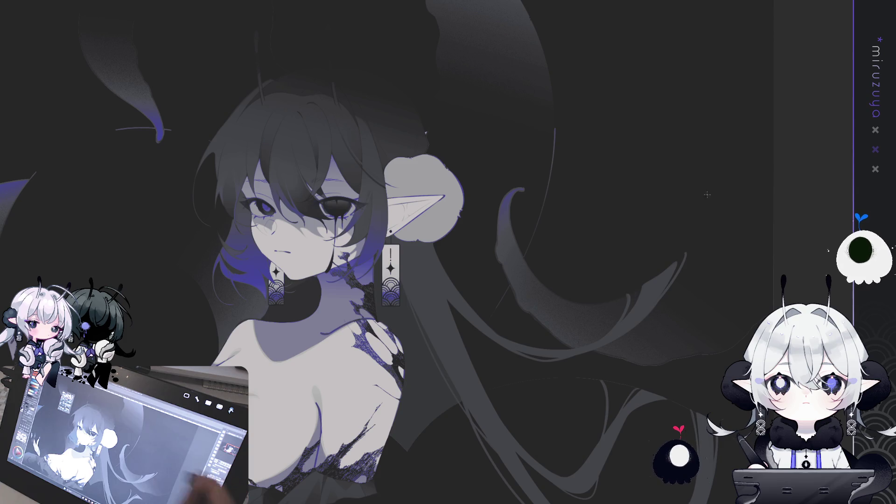
{"action": "mouse_move", "coordinate": [450, 249]}
{"action": "left_mouse_down"}
{"action": "mouse_move", "coordinate": [394, 242]}
{"action": "mouse_move", "coordinate": [451, 249]}
{"action": "left_mouse_up"}
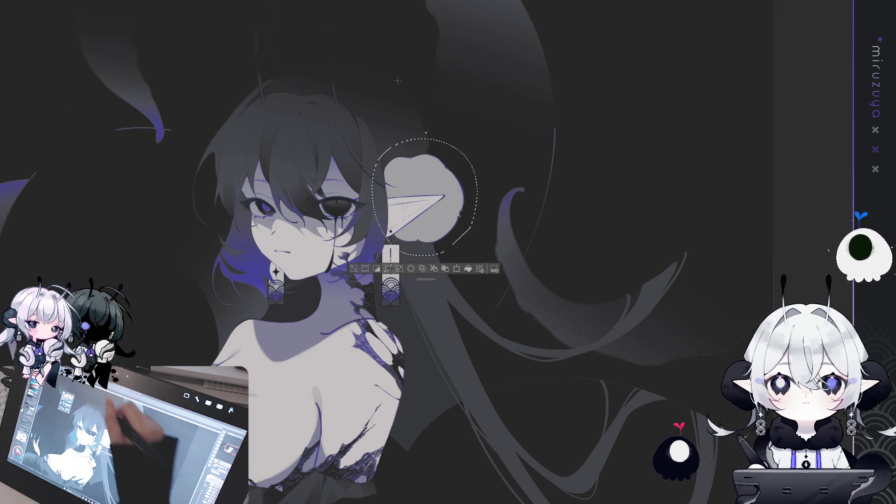
{"action": "left_click_drag", "start_coordinate": [420, 166], "coordinate": [420, 166]}
{"action": "left_click_drag", "start_coordinate": [420, 249], "coordinate": [420, 215]}
{"action": "key", "text": "ctrl+z"}
{"action": "left_click_drag", "start_coordinate": [422, 247], "coordinate": [421, 181]}
{"action": "key", "text": "ctrl+z"}
{"action": "left_click_drag", "start_coordinate": [421, 247], "coordinate": [422, 178]}
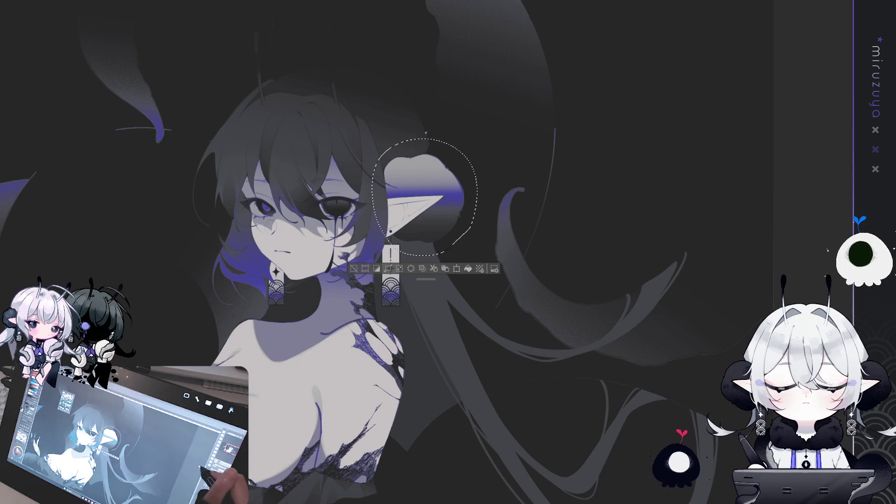
{"action": "key", "text": "ctrl+plus"}
{"action": "key", "text": "ctrl+plus"}
{"action": "mouse_move", "coordinate": [583, 262]}
{"action": "left_mouse_down"}
{"action": "mouse_move", "coordinate": [574, 299]}
{"action": "mouse_move", "coordinate": [443, 387]}
{"action": "mouse_move", "coordinate": [415, 394]}
{"action": "left_mouse_up"}
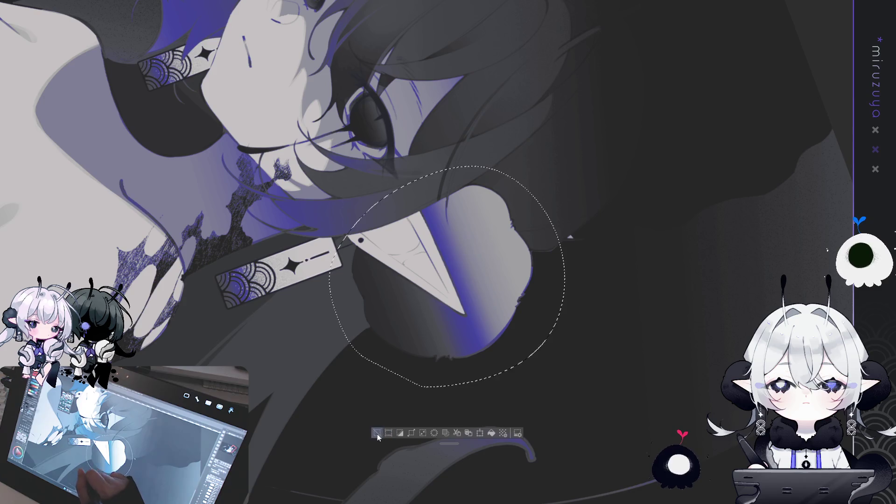
- Deselect and brush grainy blue-violet speckles along the bun's lower edge with the airbrush
{"action": "key", "text": "ctrl+d"}
{"action": "mouse_move", "coordinate": [482, 148]}
{"action": "left_mouse_down"}
{"action": "mouse_move", "coordinate": [527, 144]}
{"action": "mouse_move", "coordinate": [476, 126]}
{"action": "left_mouse_up"}
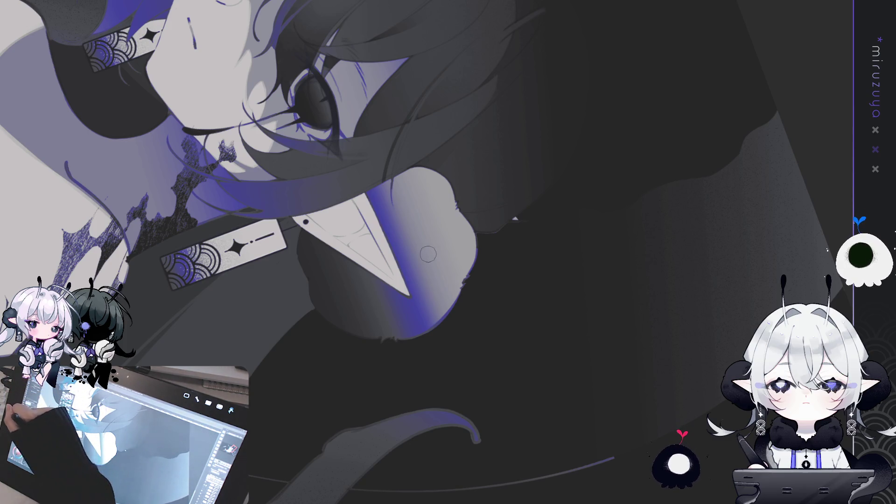
{"action": "mouse_move", "coordinate": [380, 160]}
{"action": "left_mouse_down"}
{"action": "mouse_move", "coordinate": [420, 224]}
{"action": "mouse_move", "coordinate": [397, 203]}
{"action": "mouse_move", "coordinate": [385, 165]}
{"action": "left_mouse_up"}
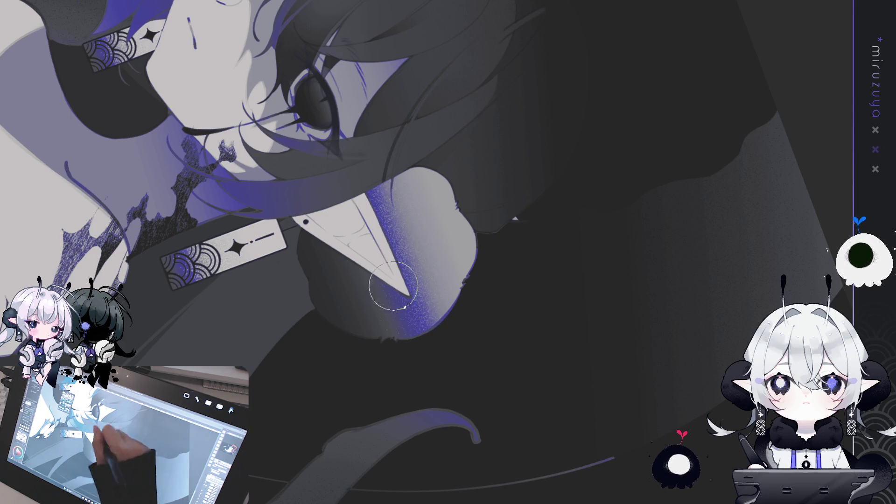
{"action": "mouse_move", "coordinate": [416, 357]}
{"action": "left_mouse_down"}
{"action": "mouse_move", "coordinate": [413, 247]}
{"action": "mouse_move", "coordinate": [392, 154]}
{"action": "mouse_move", "coordinate": [361, 211]}
{"action": "mouse_move", "coordinate": [398, 356]}
{"action": "mouse_move", "coordinate": [414, 298]}
{"action": "mouse_move", "coordinate": [411, 180]}
{"action": "mouse_move", "coordinate": [397, 356]}
{"action": "mouse_move", "coordinate": [410, 340]}
{"action": "mouse_move", "coordinate": [410, 250]}
{"action": "mouse_move", "coordinate": [388, 206]}
{"action": "left_mouse_up"}
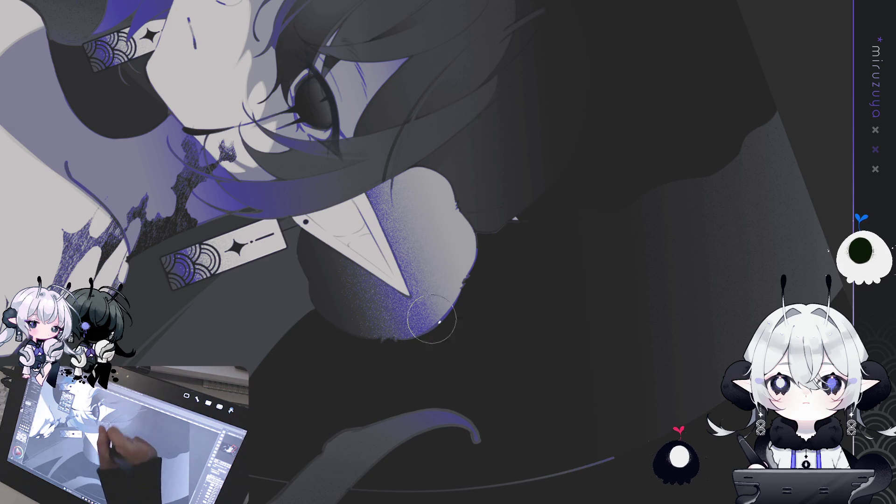
{"action": "key", "text": "ctrl+@"}
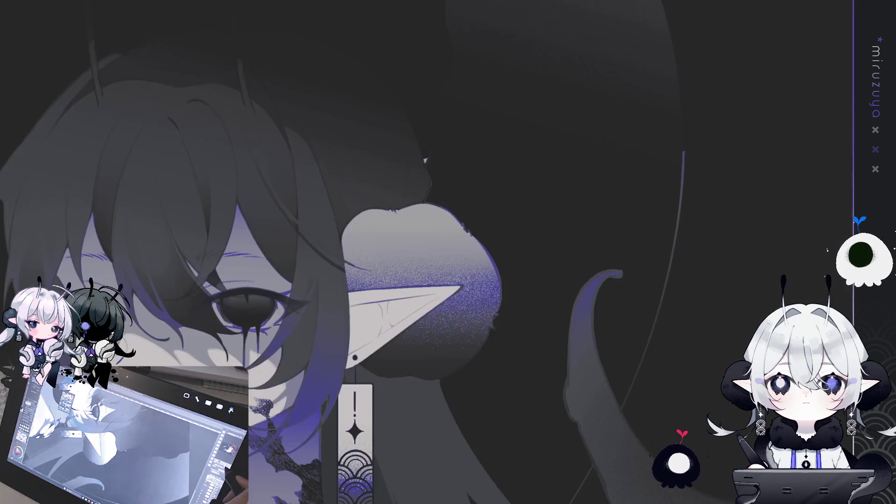
- Try darkening the bun's gradient, undo it, and rotate the view
{"action": "left_click_drag", "start_coordinate": [423, 201], "coordinate": [408, 190]}
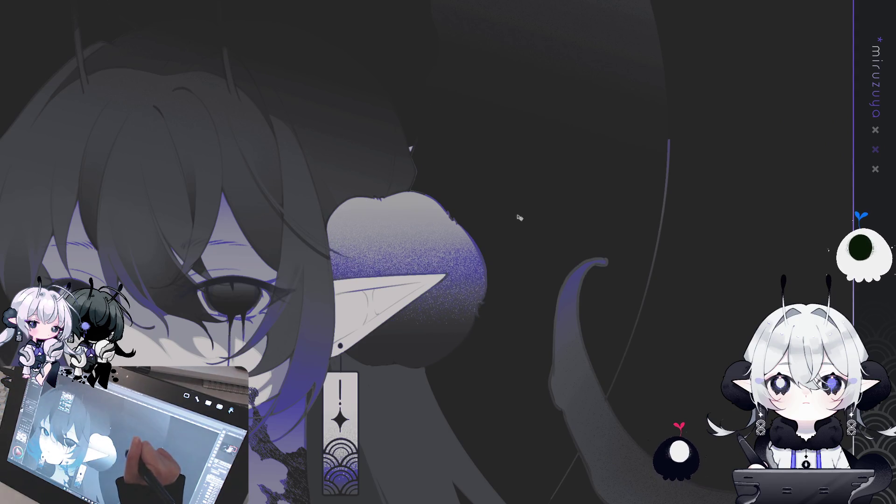
{"action": "key", "text": "ctrl+z"}
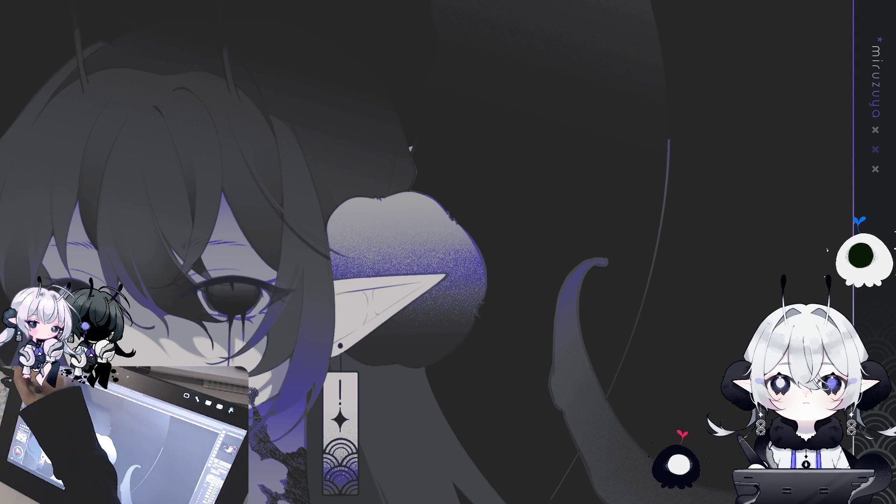
{"action": "key", "text": "asciicircum"}
{"action": "key", "text": "asciicircum"}
{"action": "key", "text": "asciicircum"}
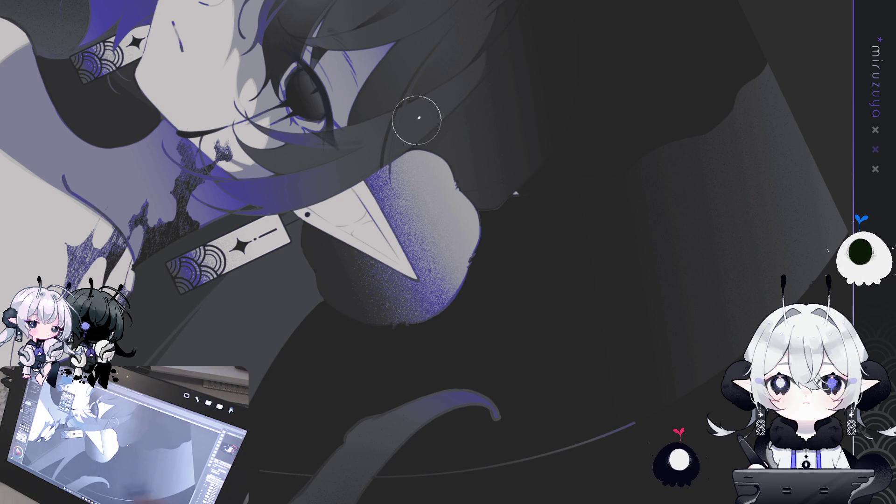
- Check the whole figure, reposition the view, then select the entire canvas
{"action": "key", "text": "ctrl+0"}
{"action": "key", "text": "ctrl+0"}
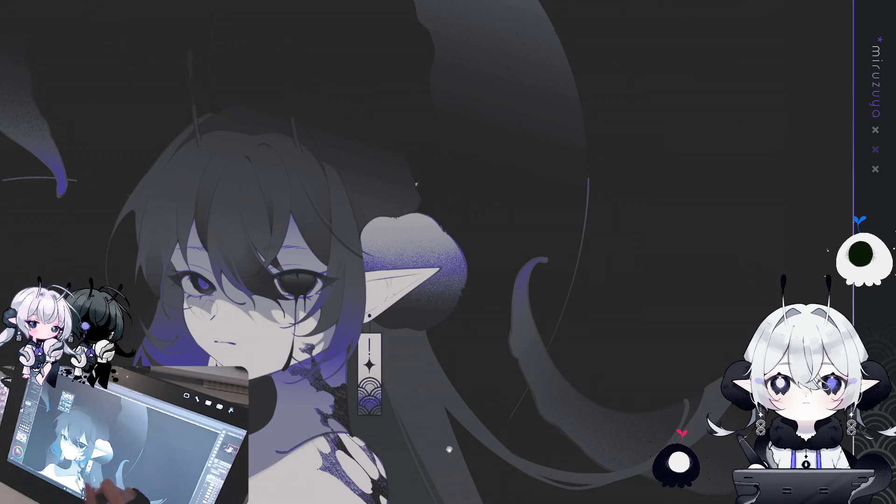
{"action": "key", "text": "ctrl+plus"}
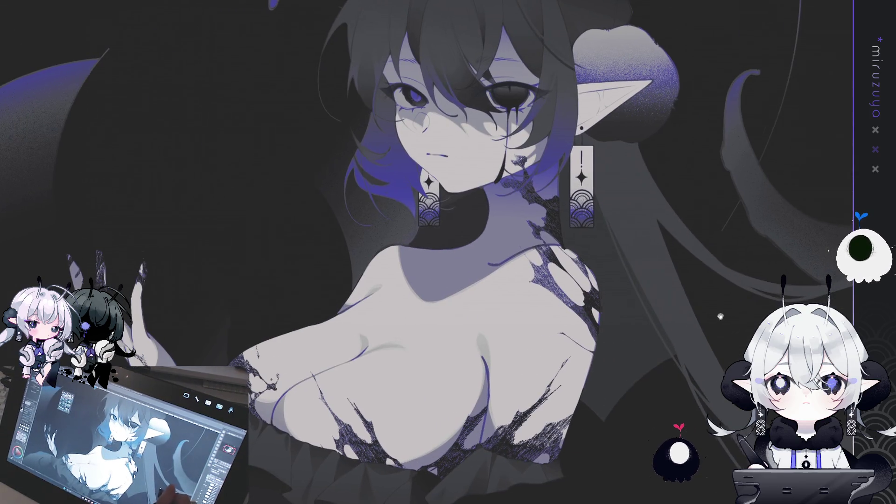
{"action": "left_click_drag", "start_coordinate": [729, 227], "coordinate": [651, 313]}
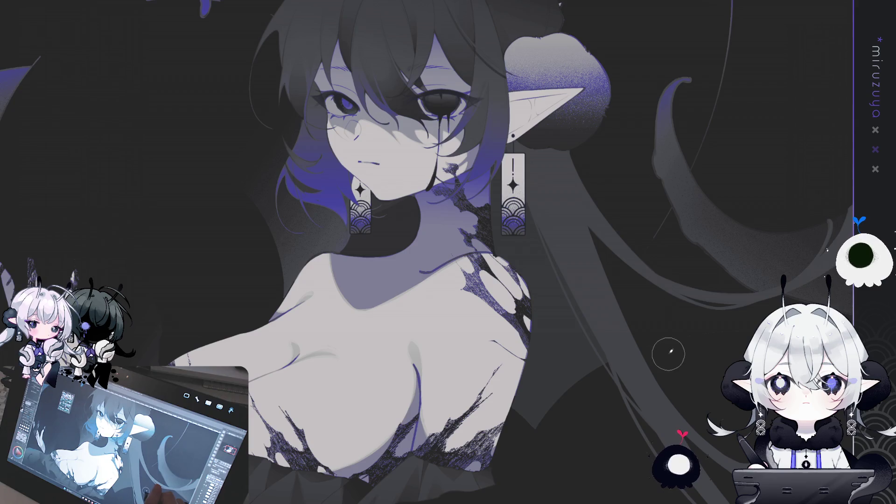
{"action": "left_click_drag", "start_coordinate": [667, 359], "coordinate": [721, 328]}
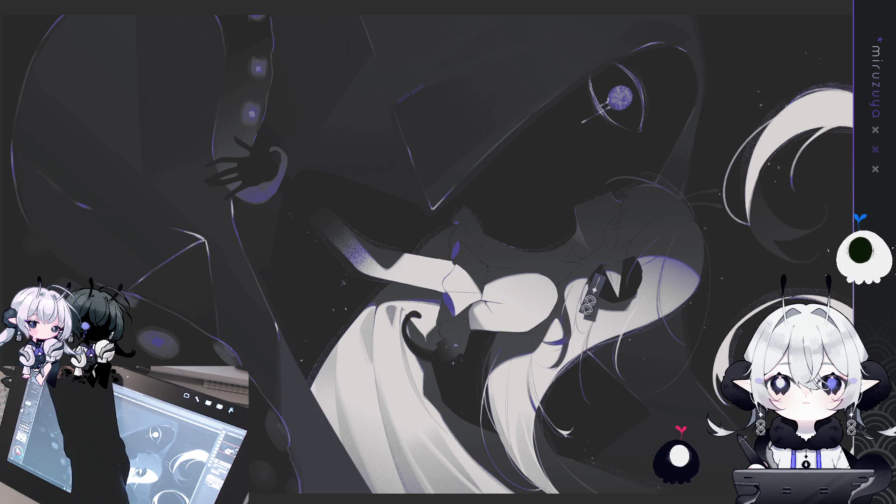
{"action": "key", "text": "ctrl+a"}
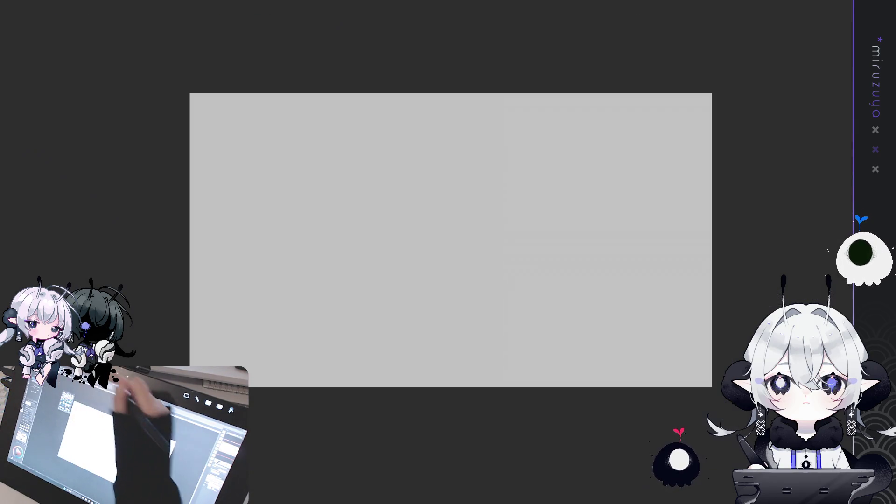
- Paste the artwork into the new wide canvas and scale it down into the left half
{"action": "key", "text": "ctrl+t"}
{"action": "left_click_drag", "start_coordinate": [712, 94], "coordinate": [380, 281]}
{"action": "mouse_move", "coordinate": [349, 326]}
{"action": "left_mouse_down"}
{"action": "mouse_move", "coordinate": [389, 224]}
{"action": "mouse_move", "coordinate": [415, 198]}
{"action": "left_mouse_up"}
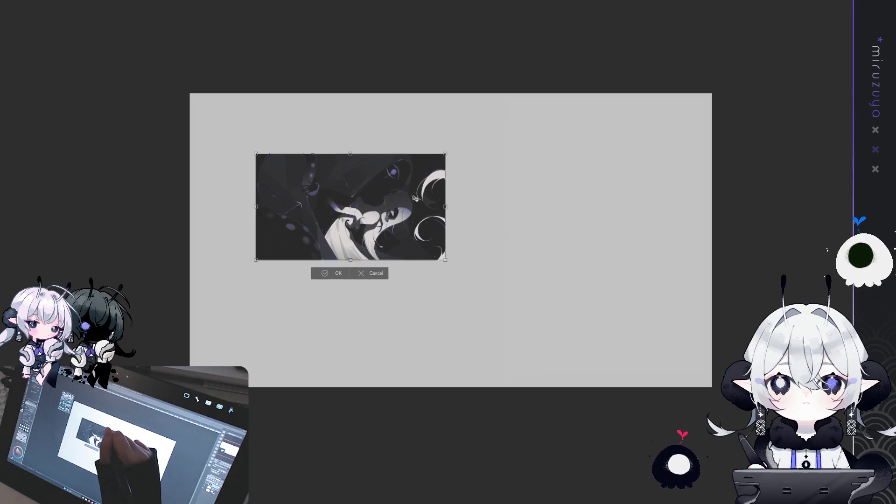
{"action": "key", "text": "Return"}
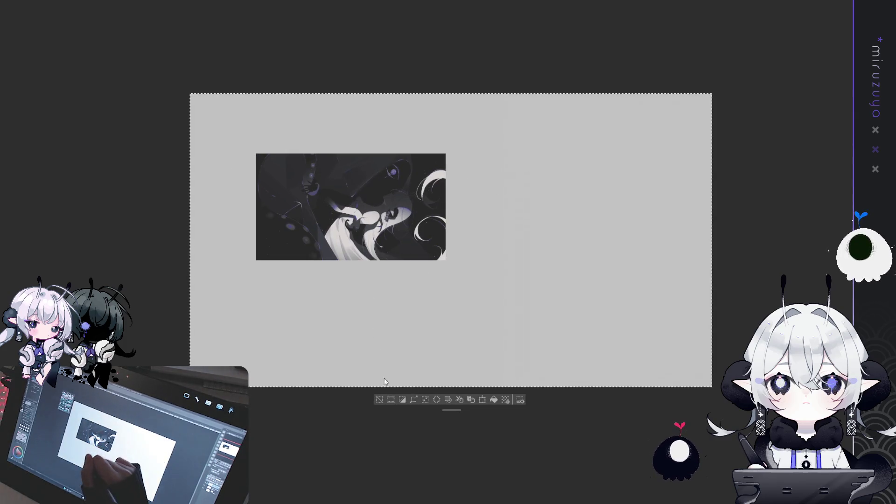
- Try a duplicate in the right half, delete it, and zoom in on the banner layout
{"action": "mouse_move", "coordinate": [378, 259]}
{"action": "left_mouse_down"}
{"action": "mouse_move", "coordinate": [499, 250]}
{"action": "mouse_move", "coordinate": [565, 266]}
{"action": "mouse_move", "coordinate": [568, 257]}
{"action": "left_mouse_up"}
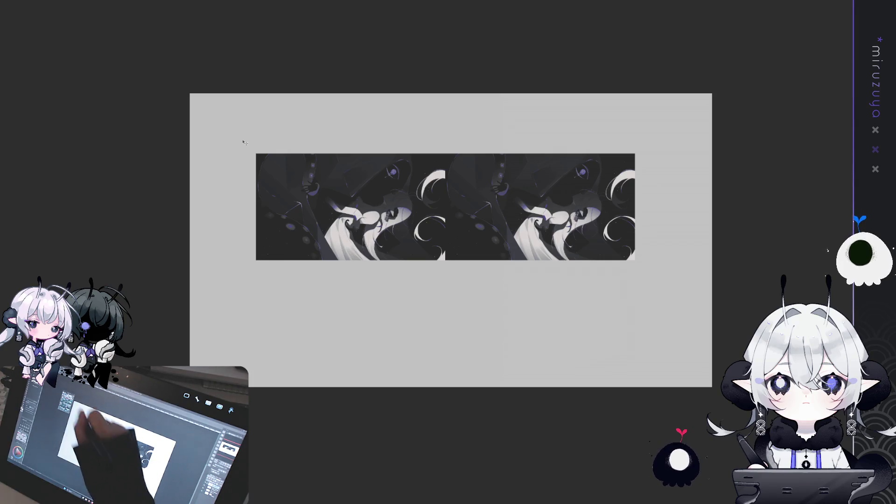
{"action": "key", "text": "Delete"}
{"action": "key", "text": "ctrl+plus"}
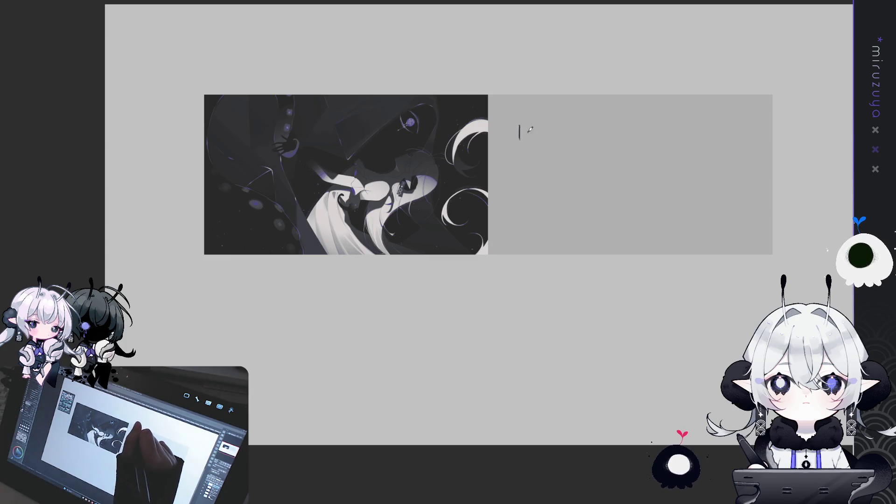
- Handwrite 'love' on the banner with placeholder lines and a zigzag mark beside it
{"action": "left_click_drag", "start_coordinate": [545, 135], "coordinate": [551, 165]}
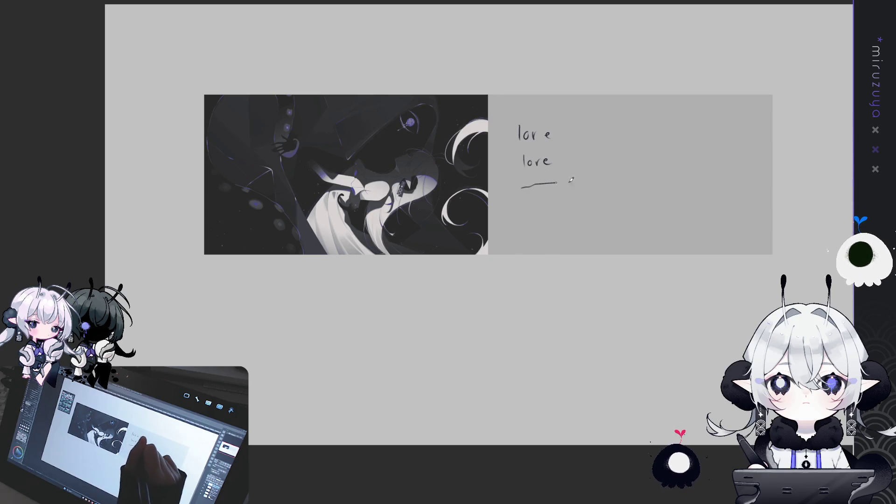
{"action": "left_click_drag", "start_coordinate": [645, 183], "coordinate": [676, 179]}
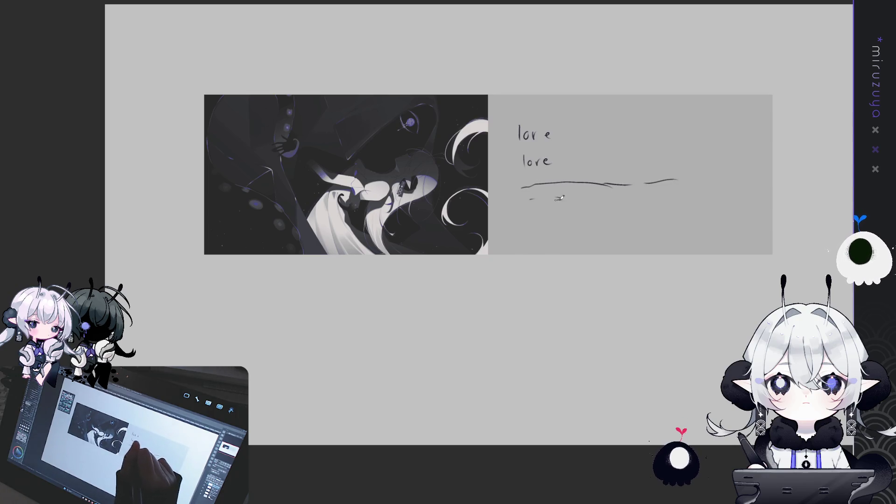
{"action": "left_click_drag", "start_coordinate": [539, 217], "coordinate": [683, 215]}
{"action": "left_click_drag", "start_coordinate": [500, 229], "coordinate": [707, 228]}
{"action": "mouse_move", "coordinate": [579, 134]}
{"action": "left_mouse_down"}
{"action": "mouse_move", "coordinate": [694, 132]}
{"action": "mouse_move", "coordinate": [593, 146]}
{"action": "left_mouse_up"}
{"action": "left_click_drag", "start_coordinate": [601, 154], "coordinate": [698, 156]}
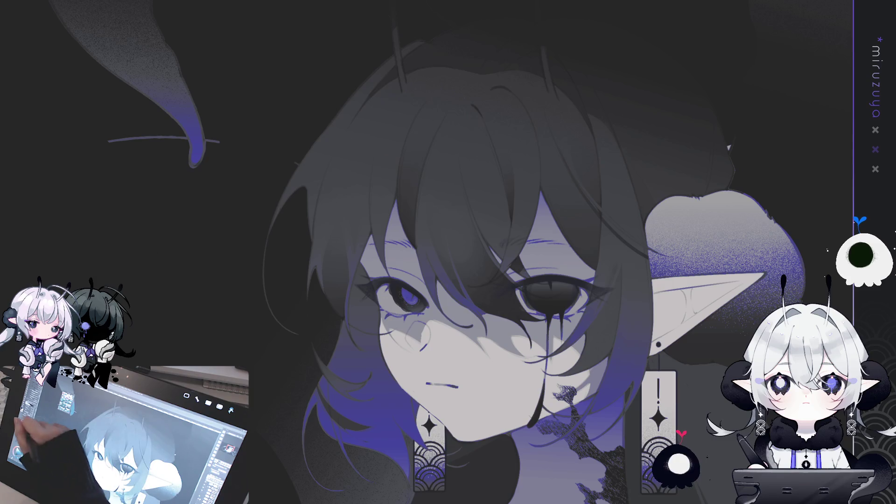
- Shrink the brush and paint a dark shading strand down the hair
{"action": "key", "text": "["}
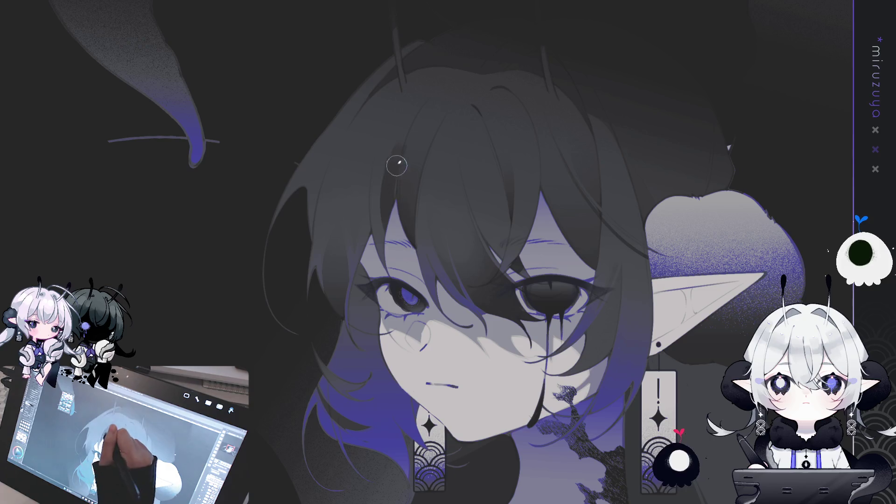
{"action": "left_click_drag", "start_coordinate": [388, 120], "coordinate": [379, 206]}
{"action": "key", "text": "ctrl+z"}
{"action": "left_click_drag", "start_coordinate": [394, 110], "coordinate": [372, 212]}
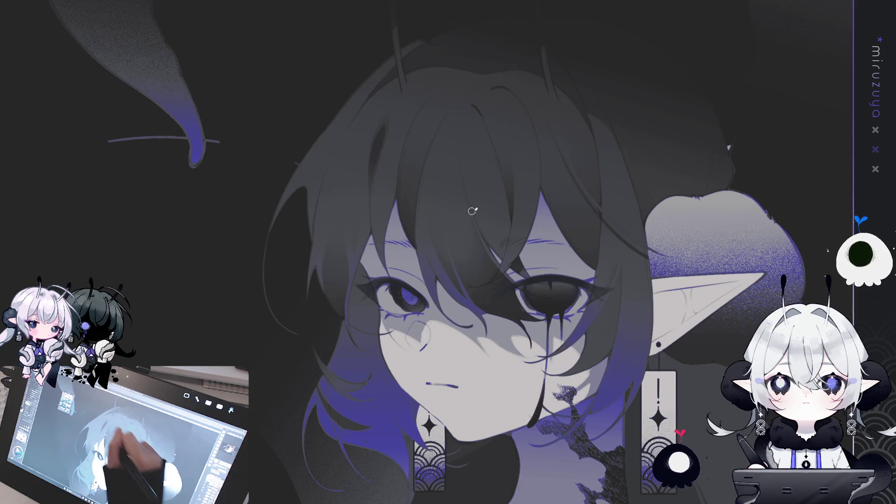
- Rotate toward the face, then lasso along the hair's left edge and around the head
{"action": "left_click_drag", "start_coordinate": [459, 207], "coordinate": [400, 222]}
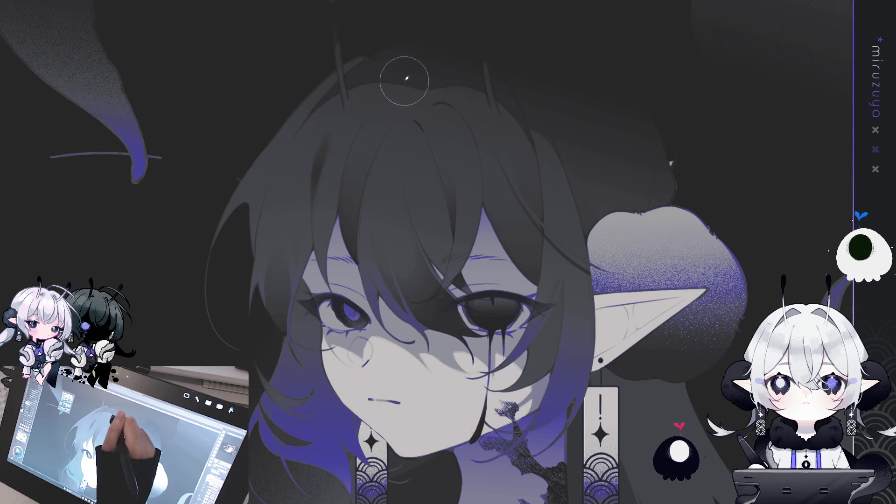
{"action": "mouse_move", "coordinate": [404, 81]}
{"action": "left_mouse_down"}
{"action": "mouse_move", "coordinate": [357, 427]}
{"action": "mouse_move", "coordinate": [364, 387]}
{"action": "mouse_move", "coordinate": [354, 373]}
{"action": "left_mouse_up"}
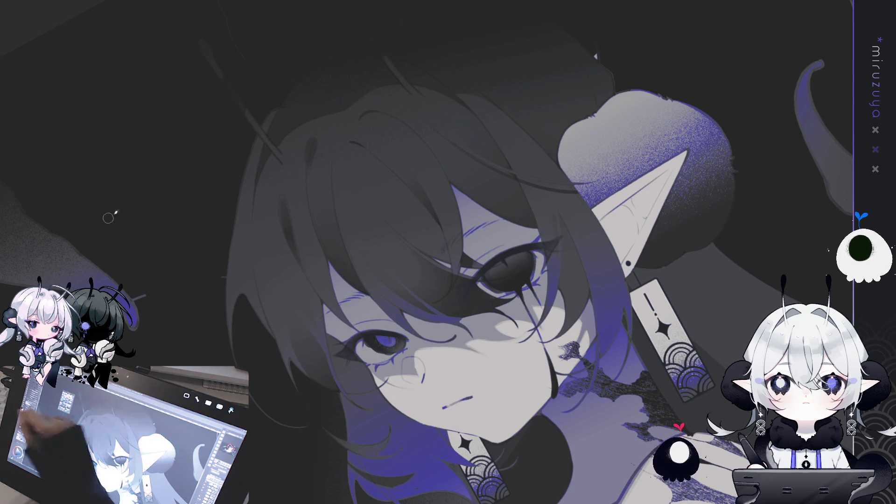
{"action": "mouse_move", "coordinate": [317, 167]}
{"action": "left_mouse_down"}
{"action": "mouse_move", "coordinate": [354, 135]}
{"action": "mouse_move", "coordinate": [448, 112]}
{"action": "left_mouse_up"}
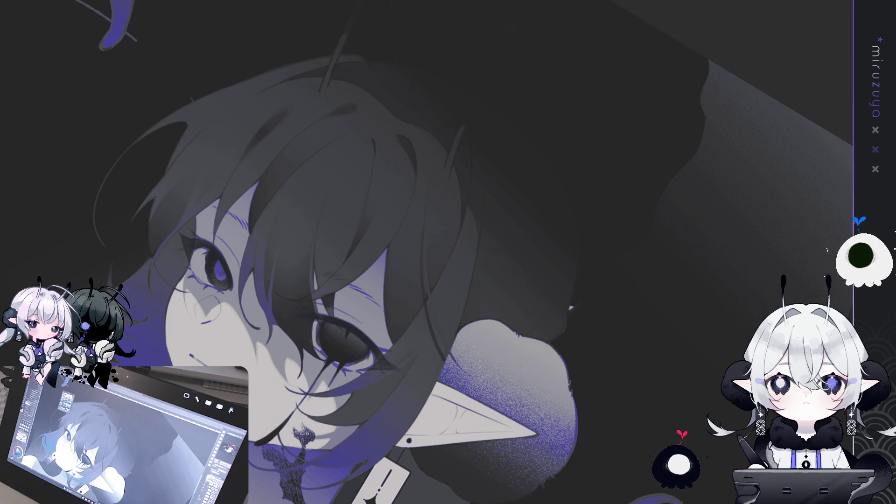
{"action": "scroll", "coordinate": [570, 308], "scroll_direction": "down", "scroll_amount": 2}
{"action": "left_click_drag", "start_coordinate": [654, 162], "coordinate": [607, 140]}
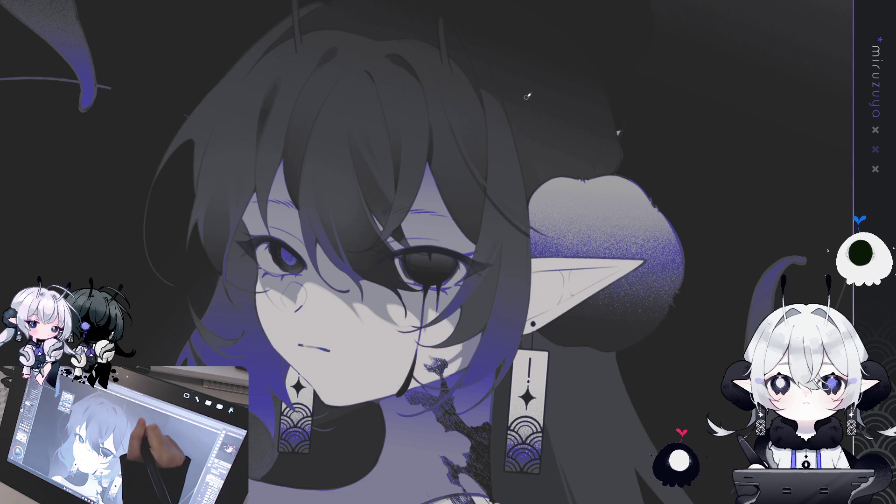
{"action": "left_click_drag", "start_coordinate": [544, 326], "coordinate": [637, 74]}
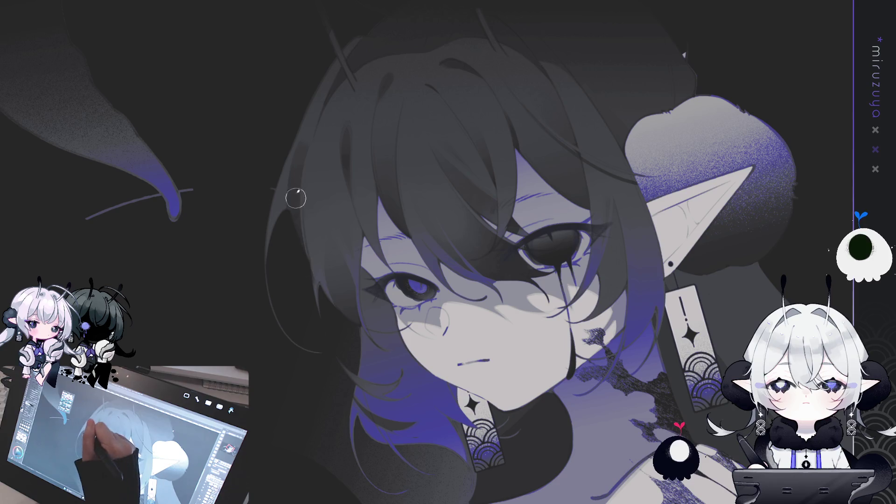
{"action": "left_click_drag", "start_coordinate": [419, 109], "coordinate": [475, 148]}
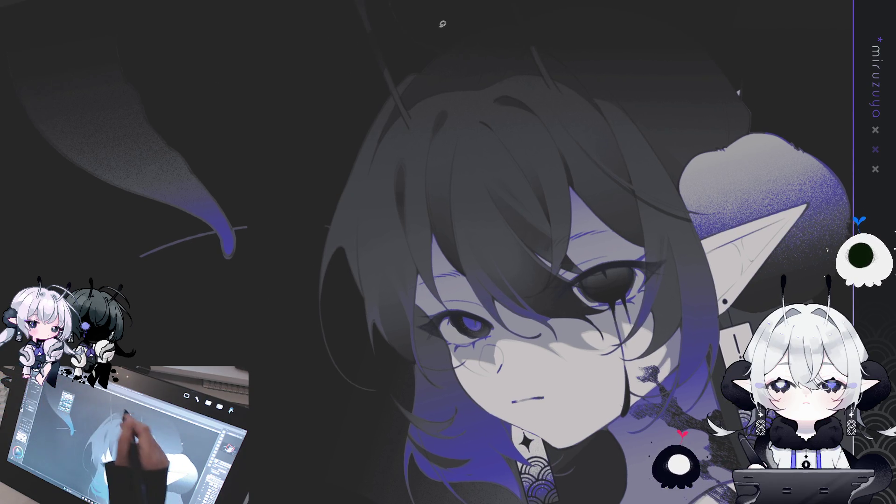
{"action": "left_click_drag", "start_coordinate": [376, 150], "coordinate": [365, 284]}
{"action": "mouse_move", "coordinate": [385, 378]}
{"action": "left_mouse_down"}
{"action": "mouse_move", "coordinate": [299, 243]}
{"action": "mouse_move", "coordinate": [369, 89]}
{"action": "mouse_move", "coordinate": [398, 100]}
{"action": "mouse_move", "coordinate": [414, 70]}
{"action": "mouse_move", "coordinate": [422, 72]}
{"action": "mouse_move", "coordinate": [406, 89]}
{"action": "mouse_move", "coordinate": [399, 82]}
{"action": "left_mouse_up"}
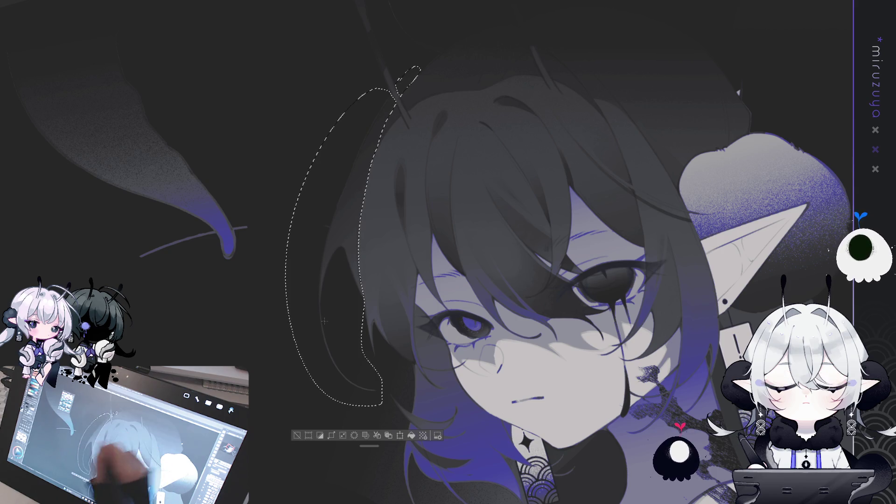
- Deselect, turn the view upright, and try a V-shaped hair highlight, then undo it
{"action": "key", "text": "ctrl+d"}
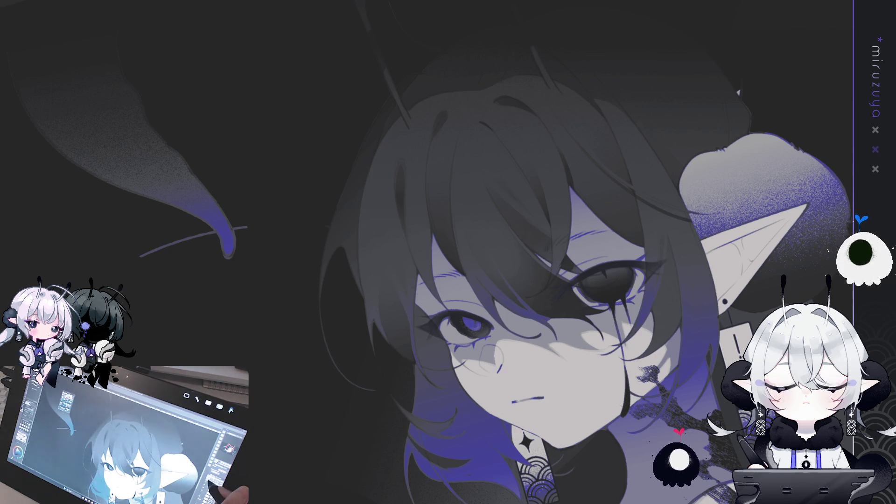
{"action": "mouse_move", "coordinate": [621, 154]}
{"action": "left_mouse_down"}
{"action": "mouse_move", "coordinate": [583, 116]}
{"action": "mouse_move", "coordinate": [472, 70]}
{"action": "left_mouse_up"}
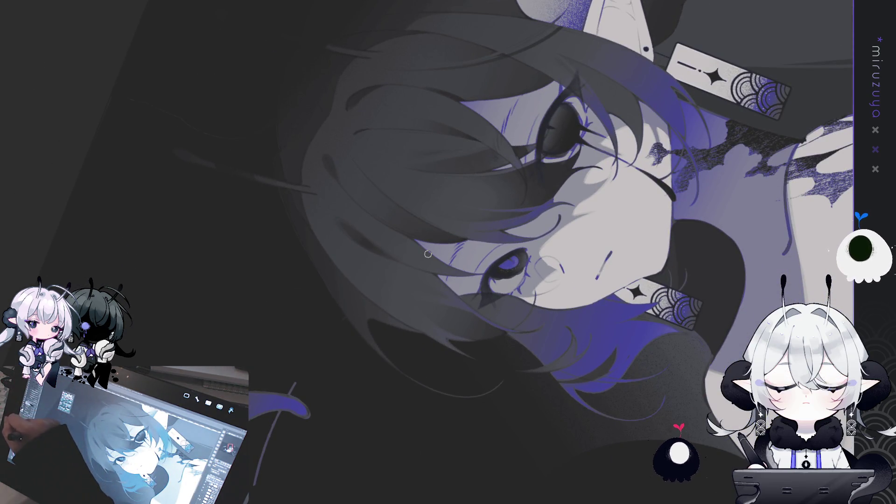
{"action": "mouse_move", "coordinate": [427, 254]}
{"action": "left_mouse_down"}
{"action": "mouse_move", "coordinate": [649, 343]}
{"action": "mouse_move", "coordinate": [443, 332]}
{"action": "left_mouse_up"}
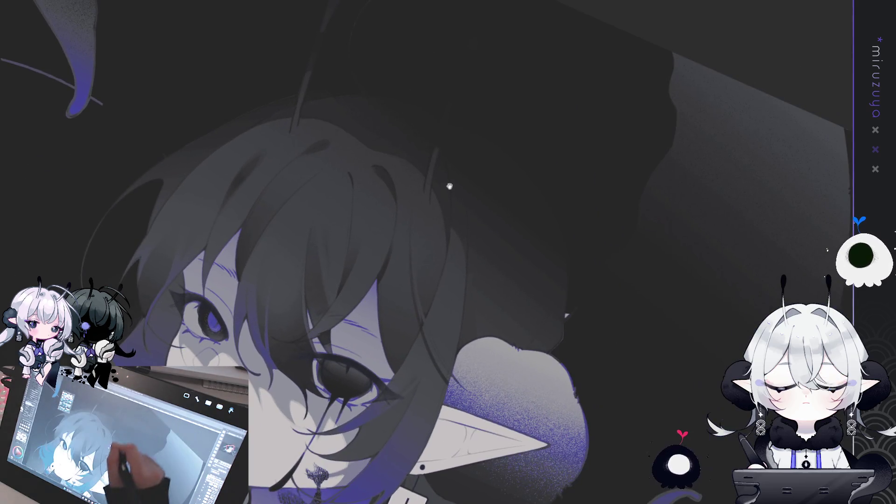
{"action": "left_click_drag", "start_coordinate": [426, 172], "coordinate": [432, 151]}
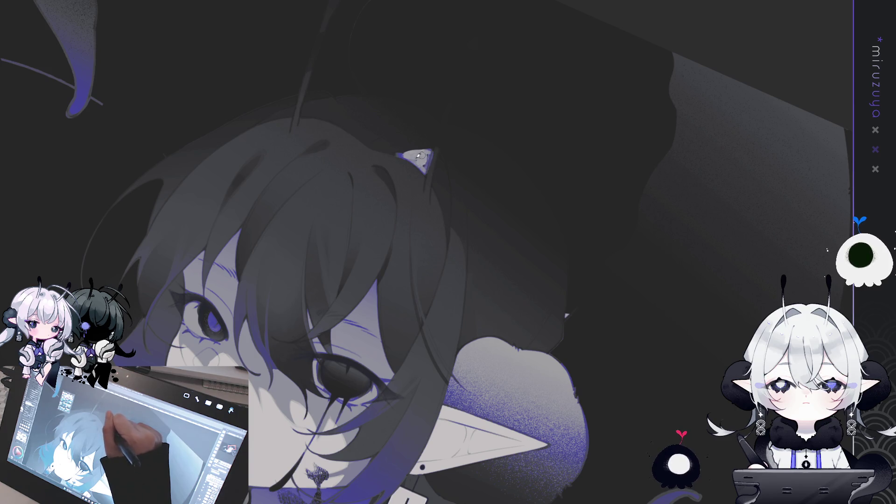
{"action": "key", "text": "ctrl+z"}
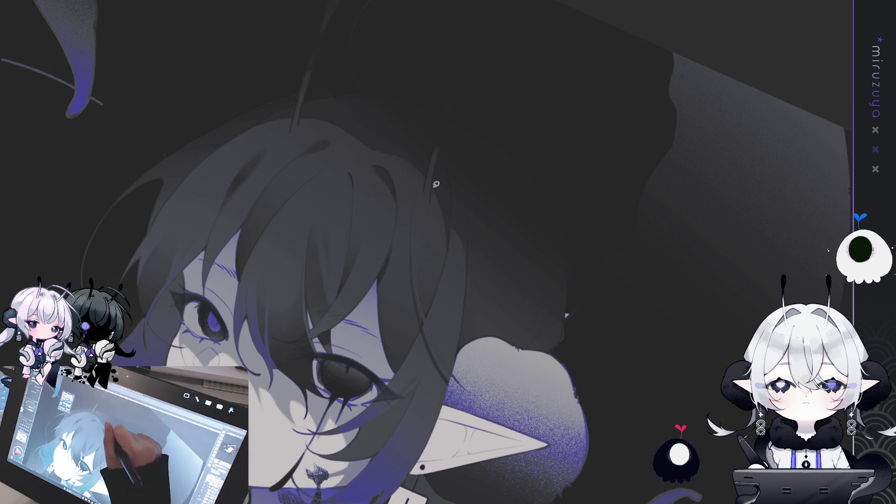
- Lasso two pointed shapes atop the hair and fill them purple-blue
{"action": "mouse_move", "coordinate": [450, 245]}
{"action": "left_mouse_down"}
{"action": "mouse_move", "coordinate": [448, 164]}
{"action": "mouse_move", "coordinate": [433, 187]}
{"action": "mouse_move", "coordinate": [433, 146]}
{"action": "mouse_move", "coordinate": [412, 144]}
{"action": "mouse_move", "coordinate": [394, 155]}
{"action": "mouse_move", "coordinate": [576, 236]}
{"action": "mouse_move", "coordinate": [494, 355]}
{"action": "mouse_move", "coordinate": [443, 282]}
{"action": "mouse_move", "coordinate": [464, 263]}
{"action": "left_mouse_up"}
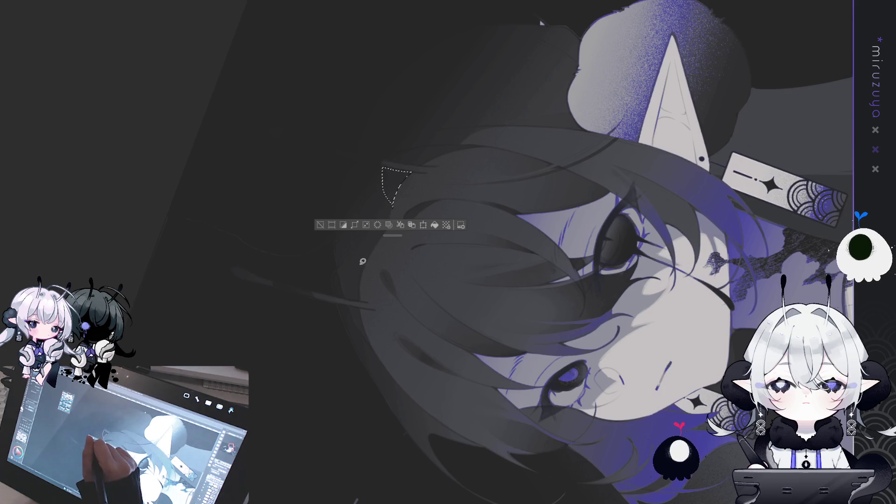
{"action": "mouse_move", "coordinate": [346, 291]}
{"action": "left_mouse_down"}
{"action": "mouse_move", "coordinate": [360, 287]}
{"action": "mouse_move", "coordinate": [365, 257]}
{"action": "left_mouse_up"}
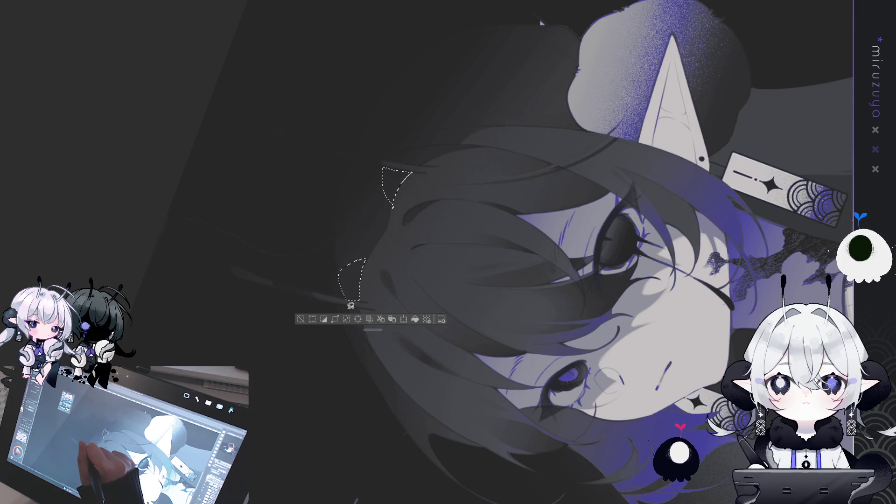
{"action": "left_click_drag", "start_coordinate": [357, 304], "coordinate": [357, 304]}
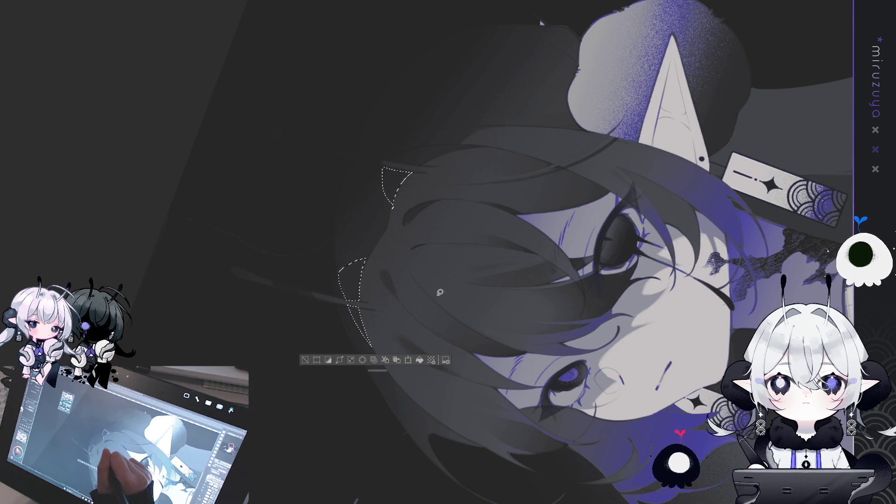
{"action": "left_click", "coordinate": [420, 360]}
{"action": "left_click", "coordinate": [306, 360]}
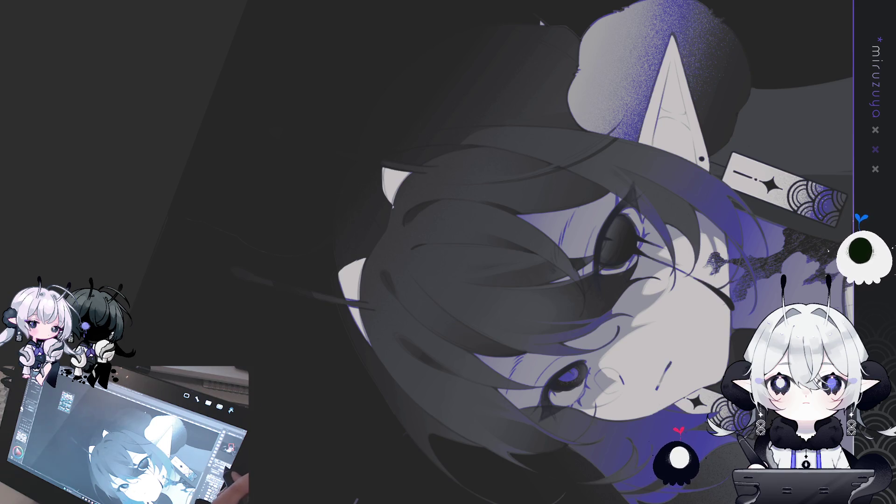
- Discard a stray outline, tilt the view around the head, and reset it upright
{"action": "key", "text": "ctrl+0"}
{"action": "left_click_drag", "start_coordinate": [833, 164], "coordinate": [698, 117]}
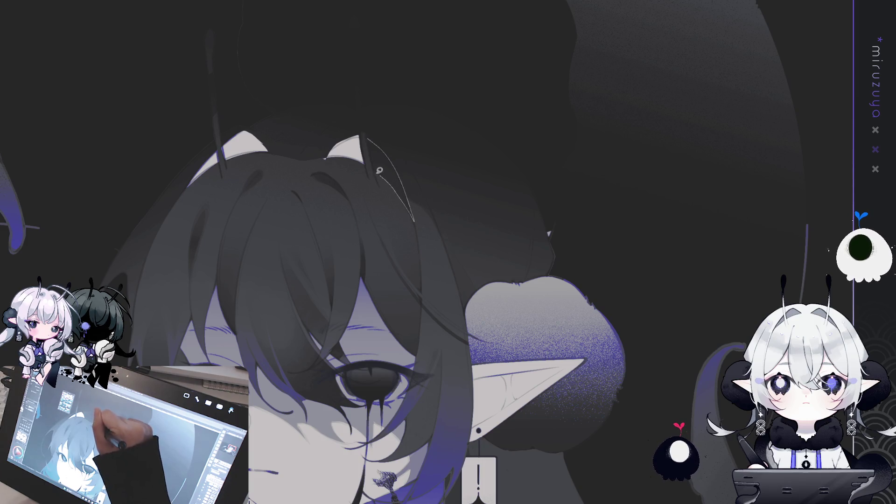
{"action": "left_click_drag", "start_coordinate": [369, 138], "coordinate": [368, 140]}
{"action": "key", "text": "ctrl+d"}
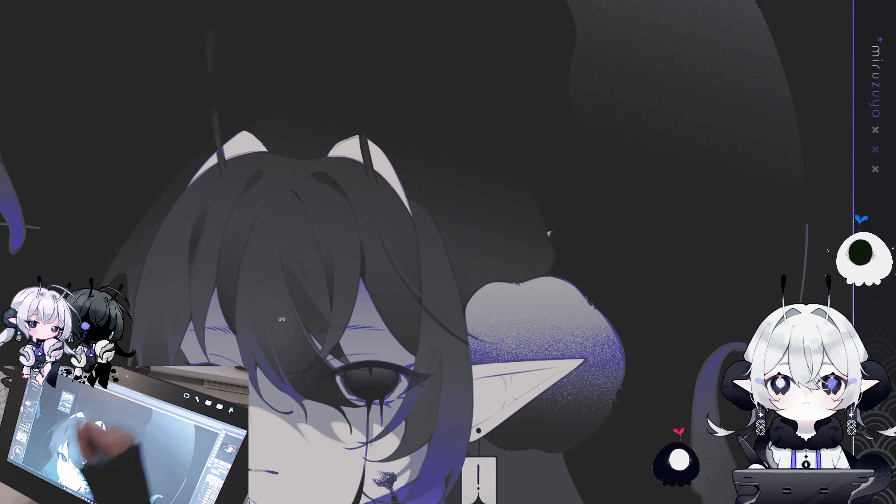
{"action": "left_click_drag", "start_coordinate": [358, 164], "coordinate": [296, 296]}
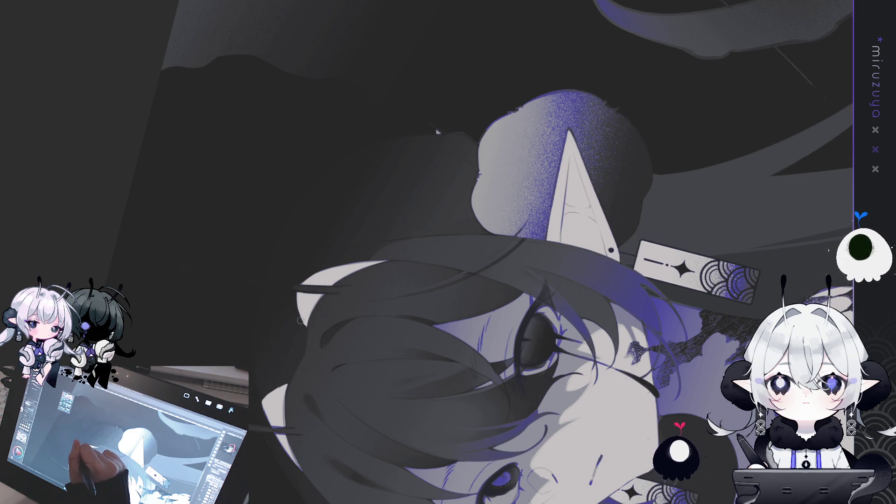
{"action": "mouse_move", "coordinate": [306, 334]}
{"action": "left_mouse_down"}
{"action": "mouse_move", "coordinate": [317, 299]}
{"action": "mouse_move", "coordinate": [327, 290]}
{"action": "mouse_move", "coordinate": [334, 296]}
{"action": "left_mouse_up"}
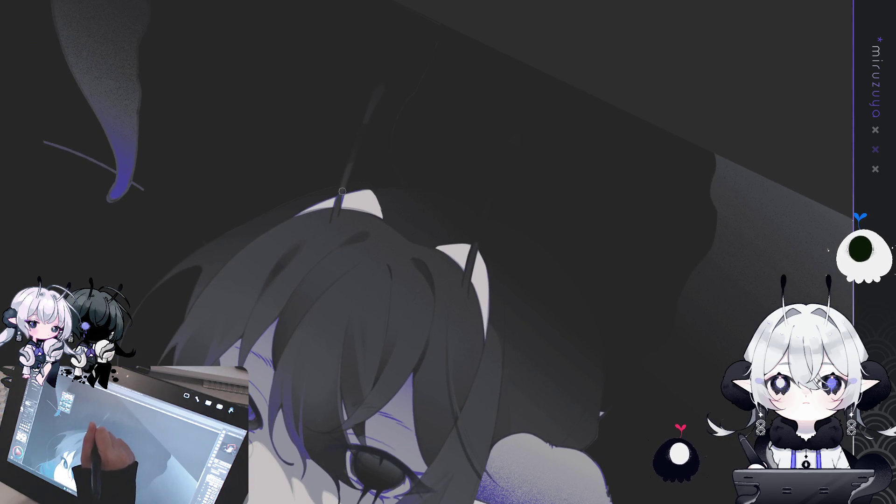
{"action": "mouse_move", "coordinate": [334, 221]}
{"action": "left_mouse_down"}
{"action": "mouse_move", "coordinate": [347, 330]}
{"action": "mouse_move", "coordinate": [388, 247]}
{"action": "left_mouse_up"}
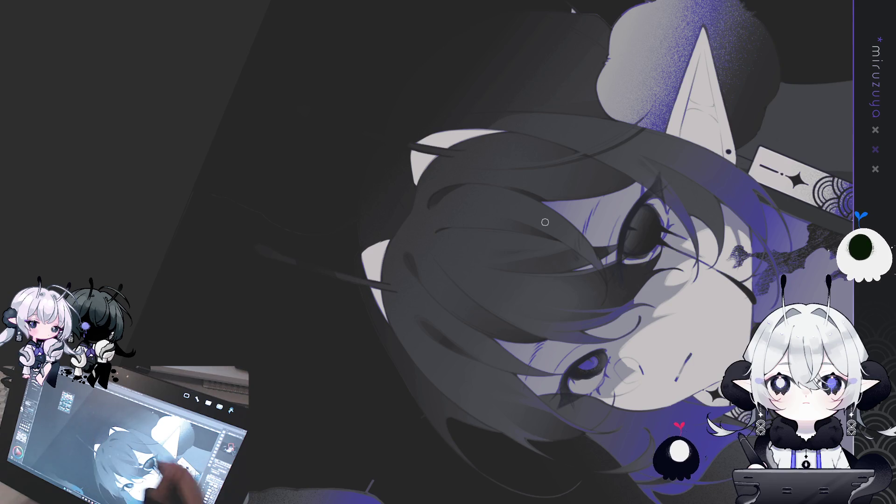
{"action": "key", "text": "ctrl+0"}
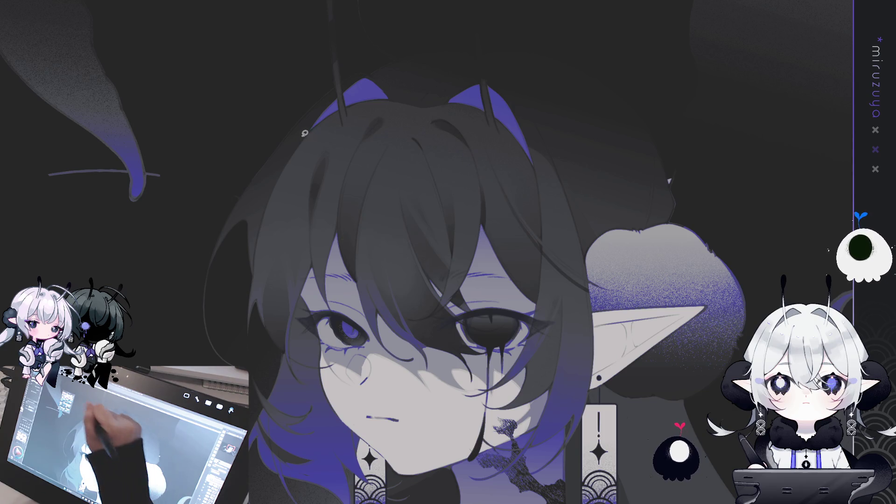
- Select the top of the hair, try a dark gradient, then undo it and deselect
{"action": "left_click_drag", "start_coordinate": [307, 135], "coordinate": [586, 264]}
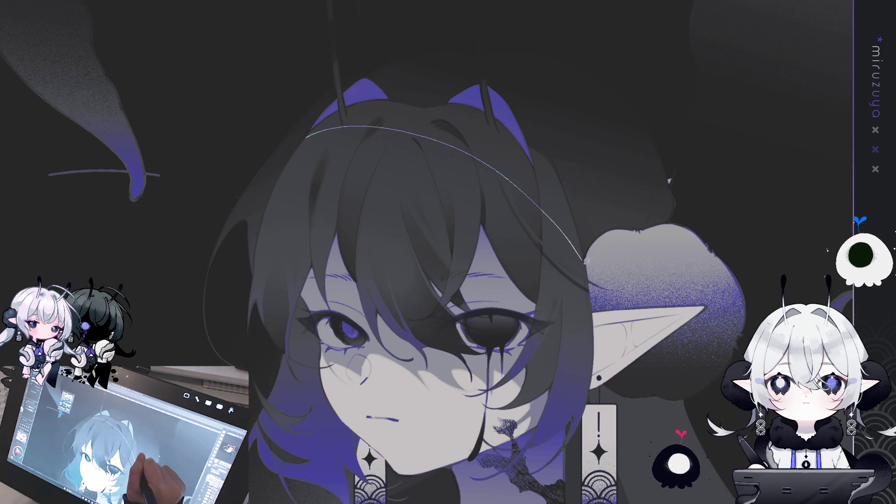
{"action": "mouse_move", "coordinate": [582, 229]}
{"action": "left_mouse_down"}
{"action": "mouse_move", "coordinate": [534, 104]}
{"action": "mouse_move", "coordinate": [397, 56]}
{"action": "mouse_move", "coordinate": [304, 137]}
{"action": "left_mouse_up"}
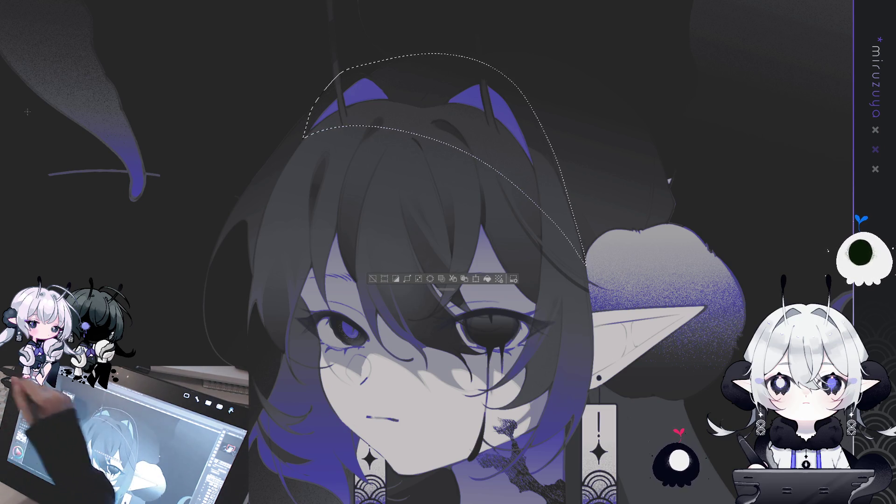
{"action": "left_click_drag", "start_coordinate": [543, 130], "coordinate": [482, 244]}
{"action": "left_click_drag", "start_coordinate": [464, 70], "coordinate": [373, 392]}
{"action": "left_click_drag", "start_coordinate": [476, 98], "coordinate": [376, 392]}
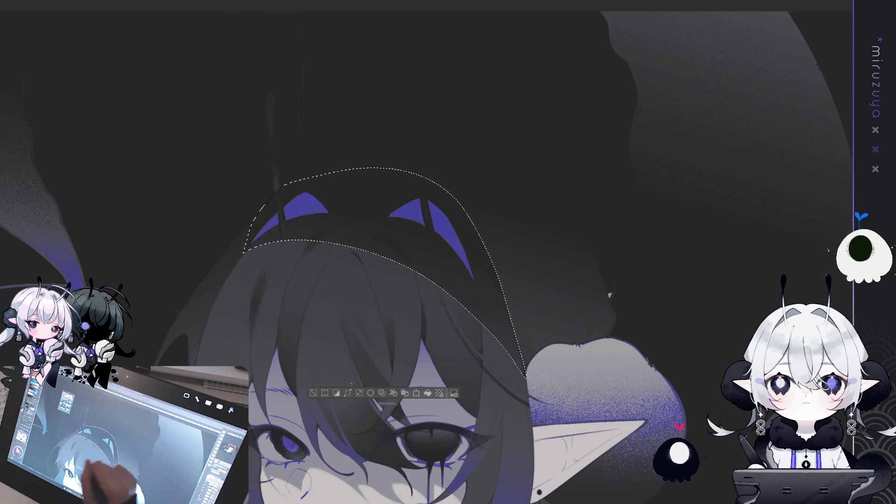
{"action": "key", "text": "ctrl+z"}
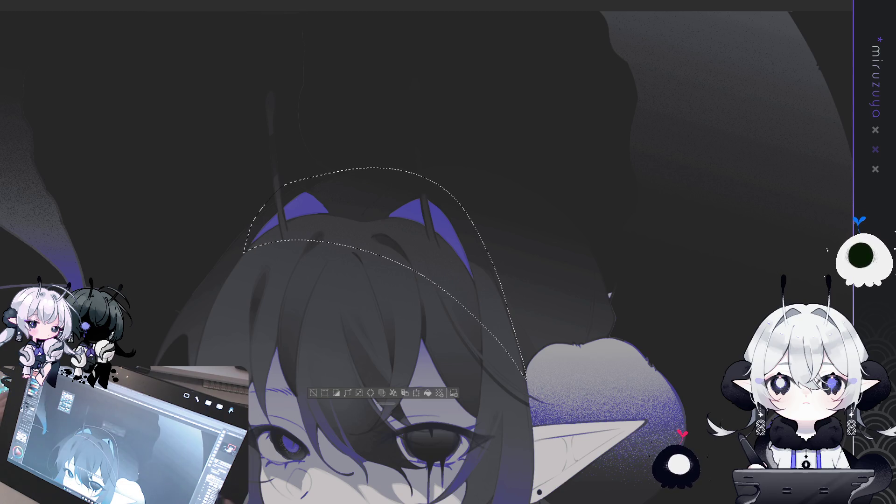
{"action": "left_click", "coordinate": [312, 394]}
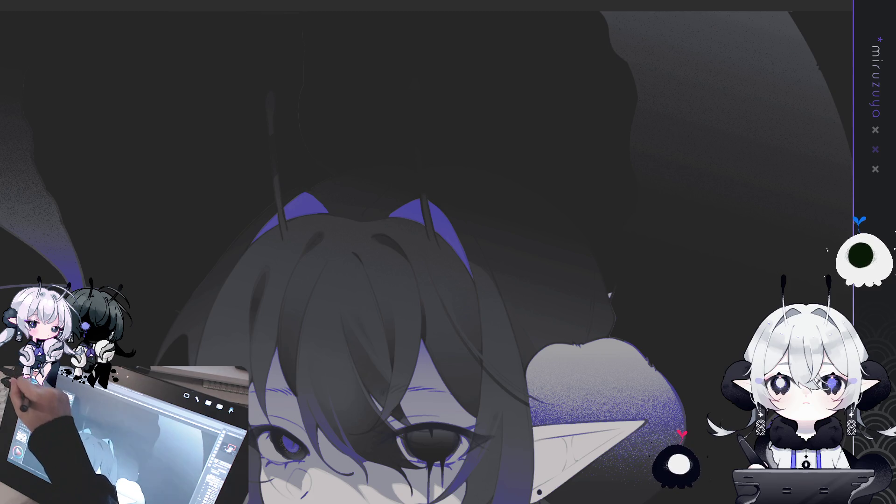
- Select around the left antenna and lightly darken its shading
{"action": "mouse_move", "coordinate": [429, 156]}
{"action": "left_mouse_down"}
{"action": "mouse_move", "coordinate": [399, 146]}
{"action": "mouse_move", "coordinate": [474, 144]}
{"action": "left_mouse_up"}
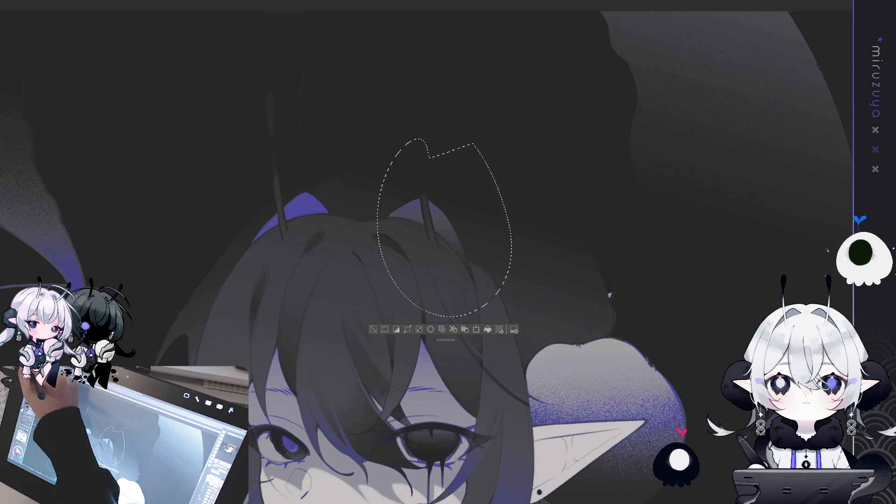
{"action": "left_click_drag", "start_coordinate": [448, 224], "coordinate": [456, 280]}
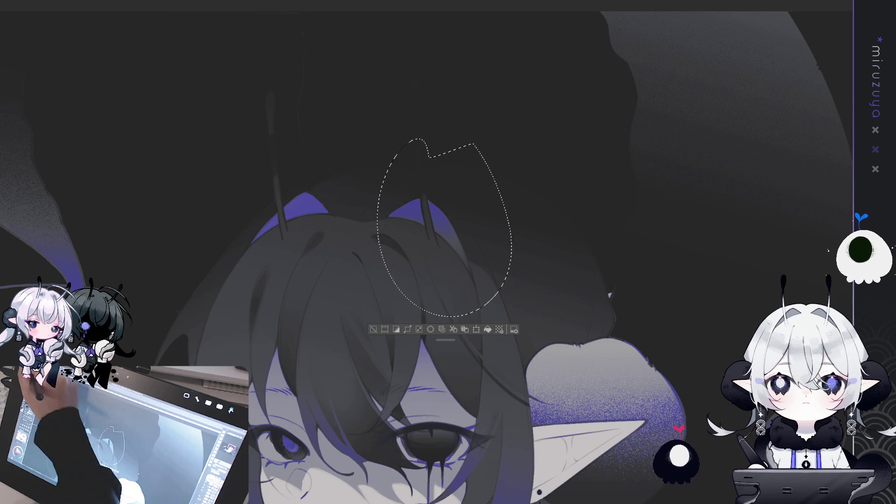
{"action": "mouse_move", "coordinate": [323, 135]}
{"action": "left_mouse_down"}
{"action": "mouse_move", "coordinate": [319, 237]}
{"action": "mouse_move", "coordinate": [362, 164]}
{"action": "left_mouse_up"}
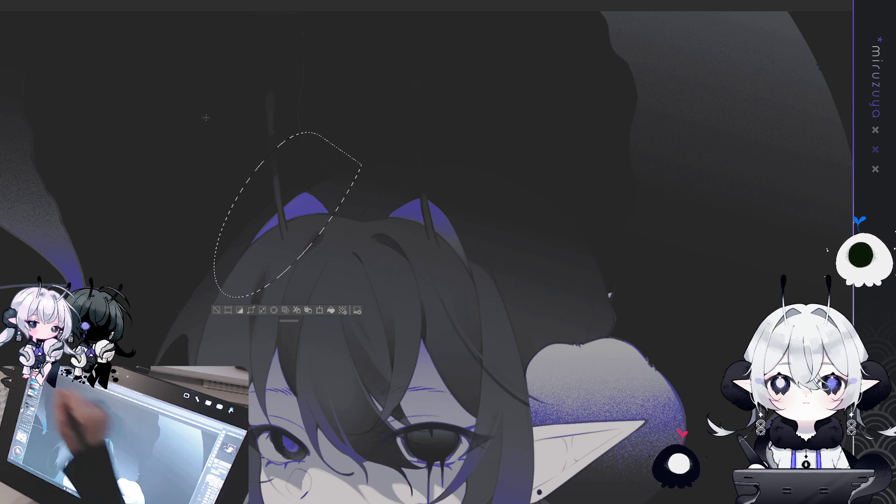
{"action": "left_click_drag", "start_coordinate": [289, 182], "coordinate": [271, 285]}
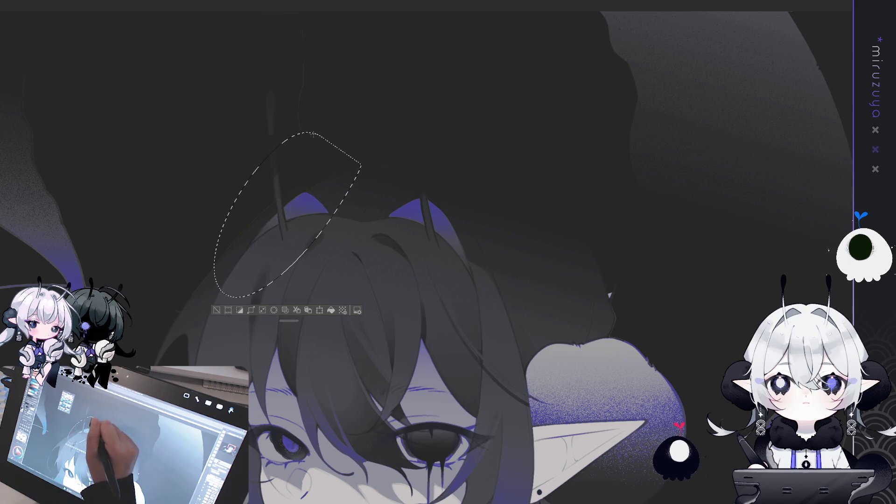
{"action": "key", "text": "ctrl+d"}
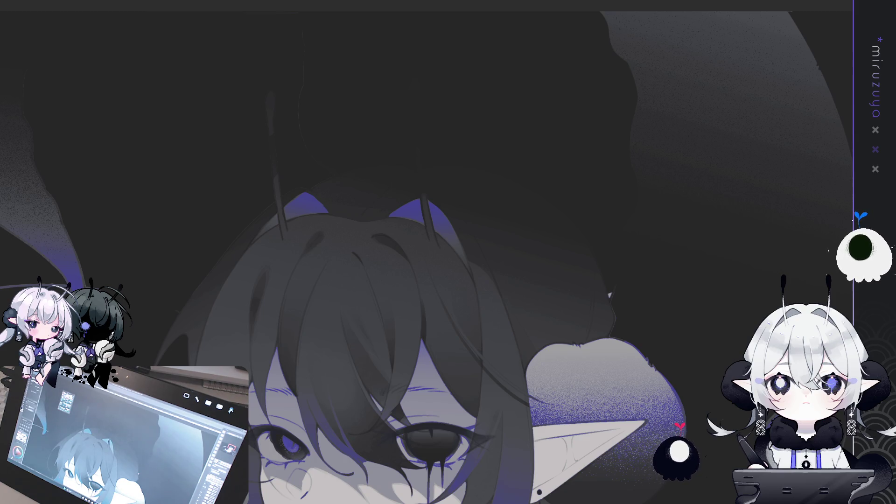
{"action": "key", "text": "ctrl+z"}
{"action": "key", "text": "ctrl+z"}
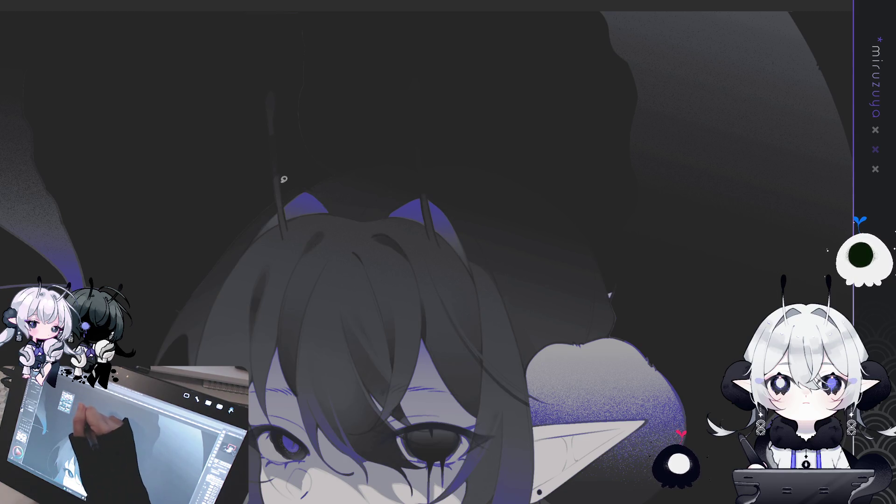
{"action": "left_click_drag", "start_coordinate": [285, 177], "coordinate": [290, 171]}
{"action": "key", "text": "ctrl+d"}
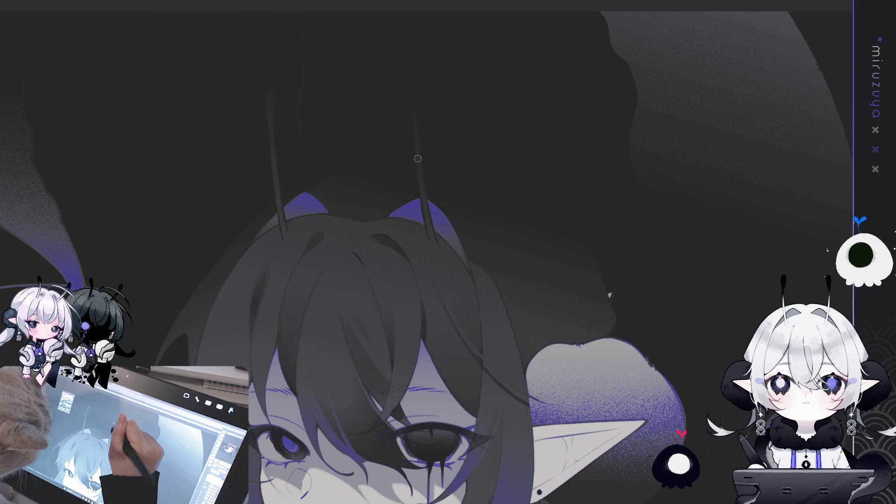
- Pan up to the canvas top and select the right antenna shape
{"action": "left_click_drag", "start_coordinate": [418, 149], "coordinate": [485, 166]}
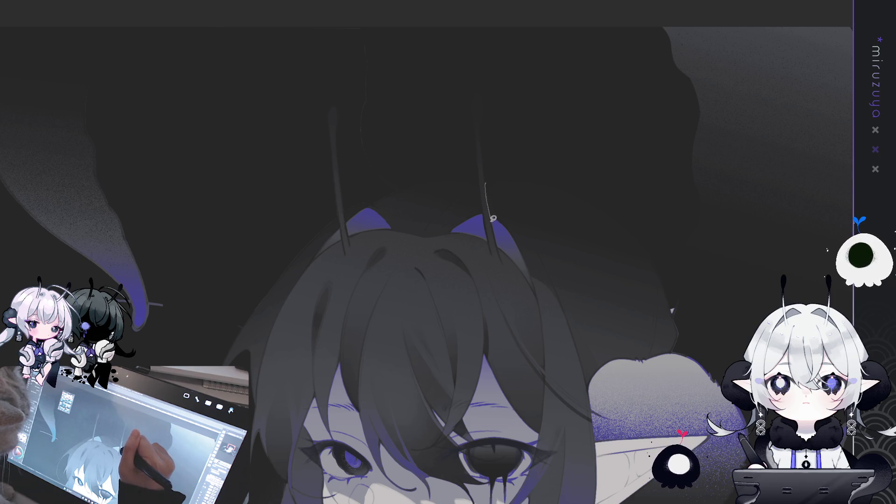
{"action": "left_click_drag", "start_coordinate": [461, 99], "coordinate": [488, 180]}
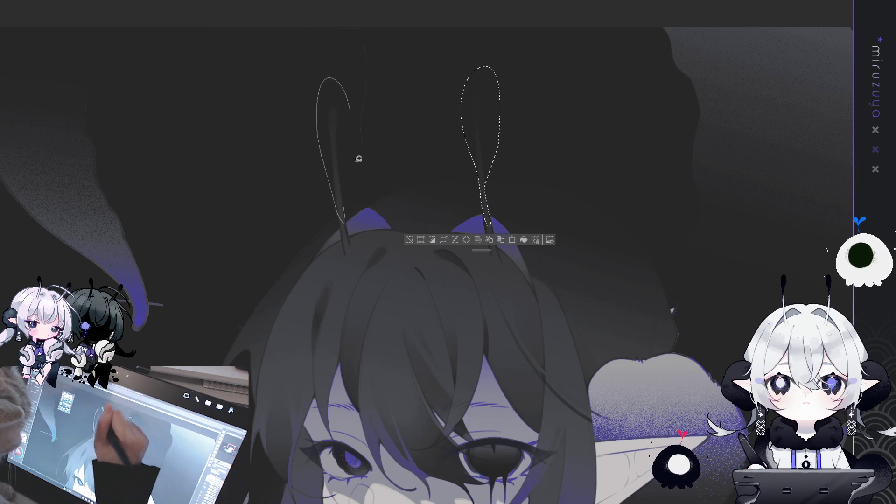
- Select both antennae, discard trial purple tints, and fill them light grey
{"action": "left_click_drag", "start_coordinate": [357, 156], "coordinate": [348, 213]}
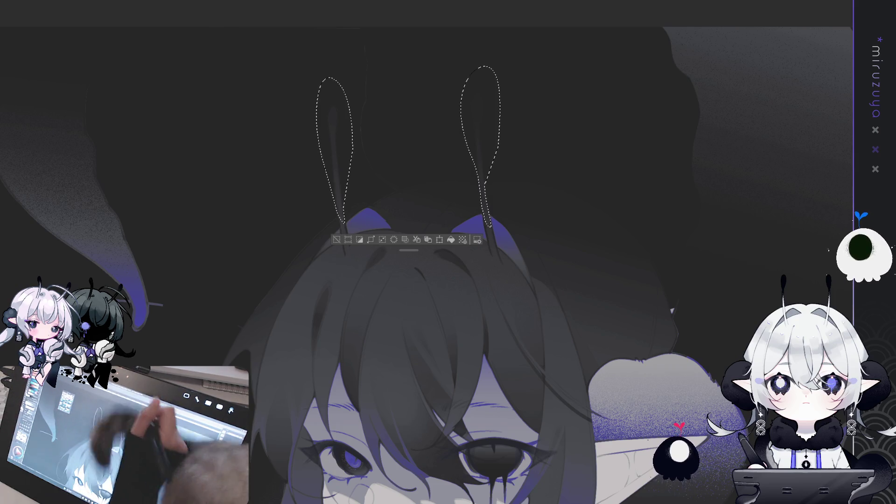
{"action": "left_click_drag", "start_coordinate": [412, 80], "coordinate": [412, 123]}
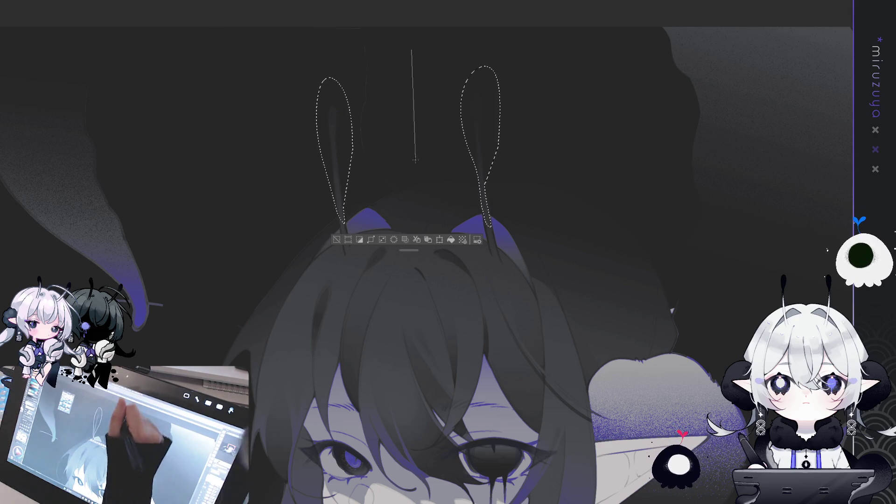
{"action": "key", "text": "ctrl+z"}
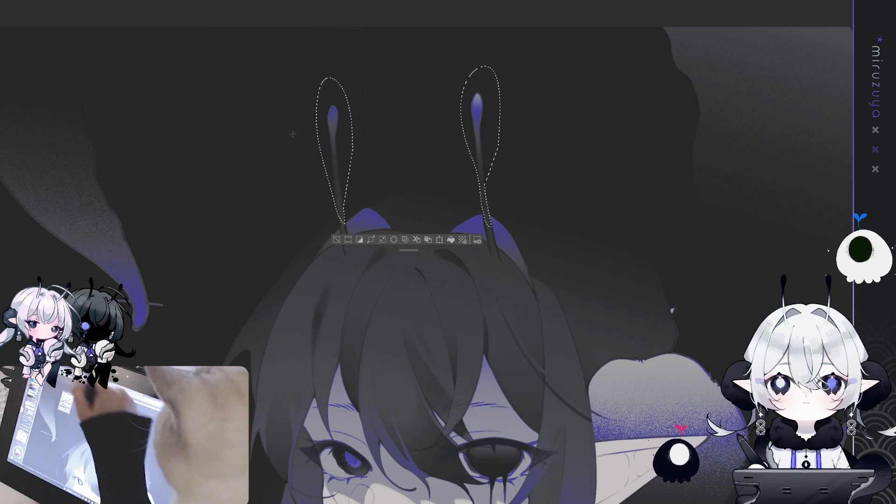
{"action": "left_click_drag", "start_coordinate": [407, 90], "coordinate": [417, 57]}
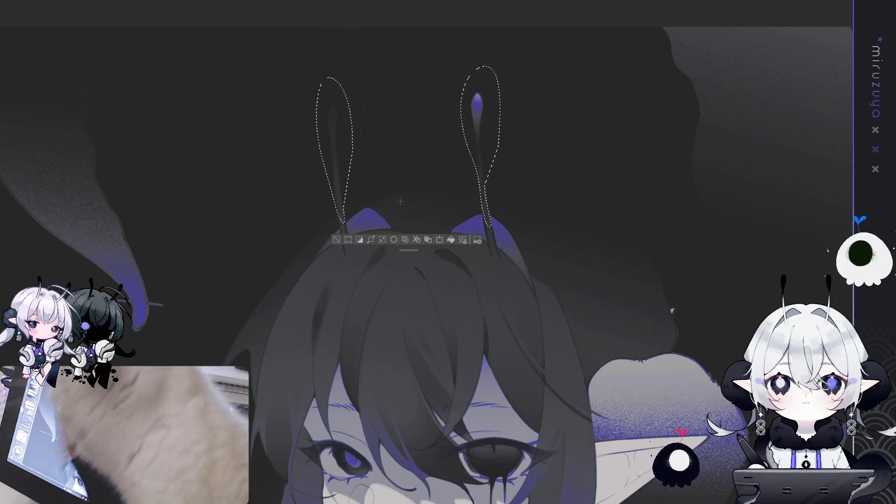
{"action": "left_click_drag", "start_coordinate": [334, 140], "coordinate": [333, 110]}
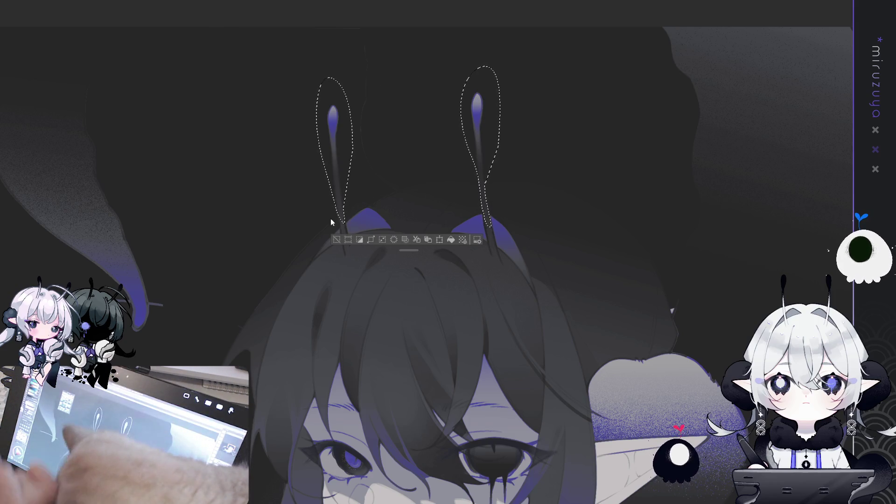
{"action": "key", "text": "ctrl+z"}
{"action": "key", "text": "ctrl+z"}
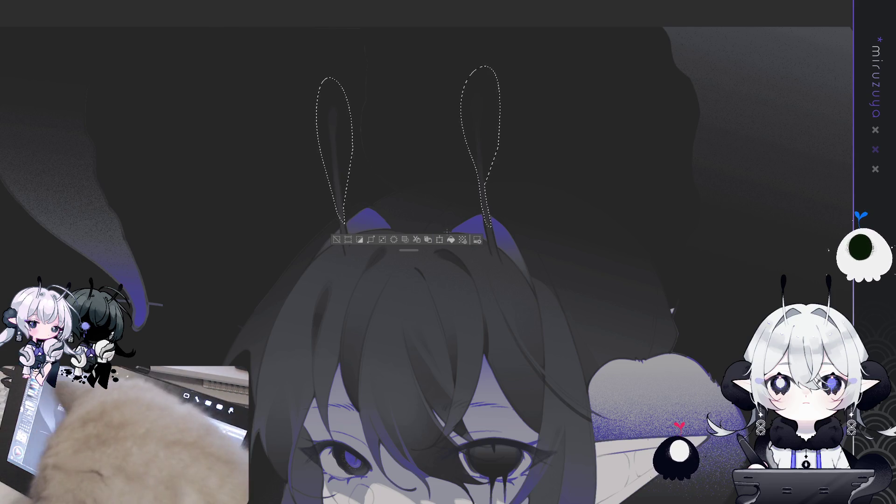
{"action": "key", "text": "alt+BackSpace"}
{"action": "key", "text": "ctrl+d"}
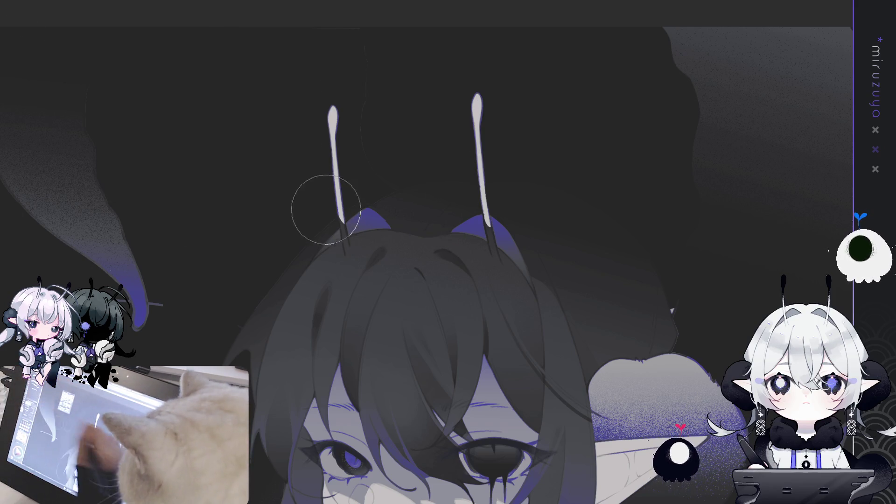
- Airbrush dark purple down both antenna stalks and glowing purple onto both tips
{"action": "left_click_drag", "start_coordinate": [330, 196], "coordinate": [343, 220]}
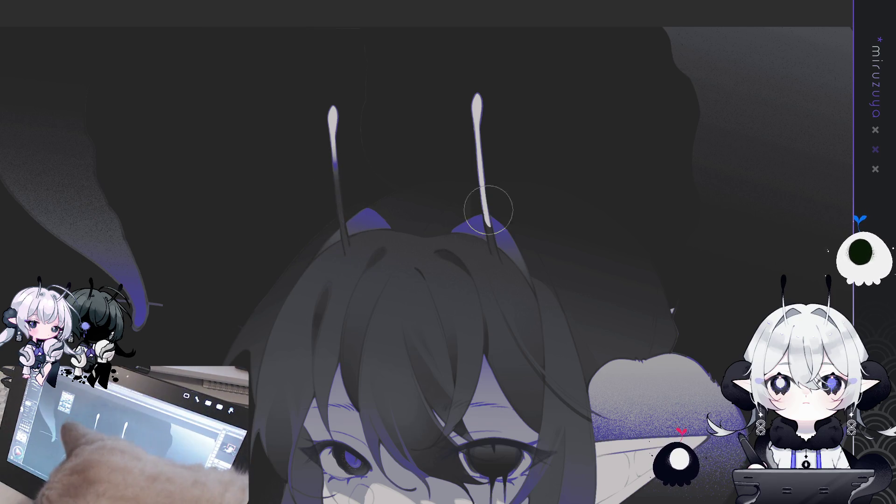
{"action": "left_click_drag", "start_coordinate": [481, 187], "coordinate": [488, 220]}
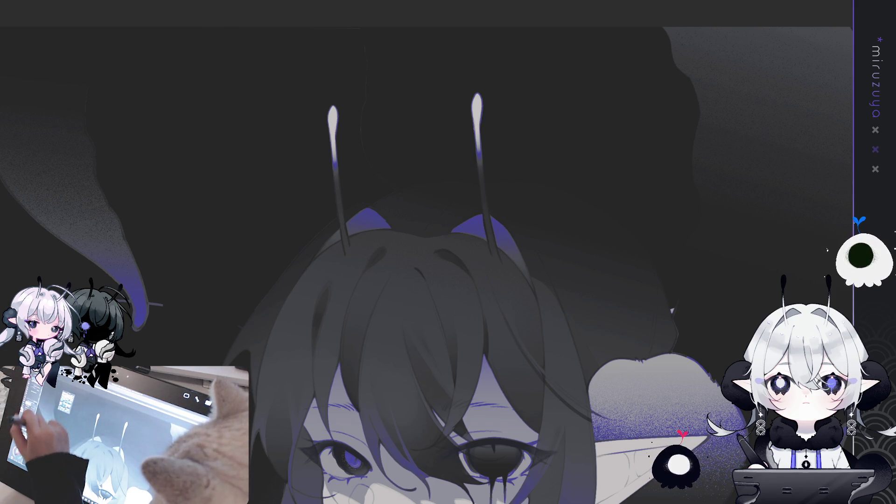
{"action": "left_click_drag", "start_coordinate": [335, 152], "coordinate": [334, 166]}
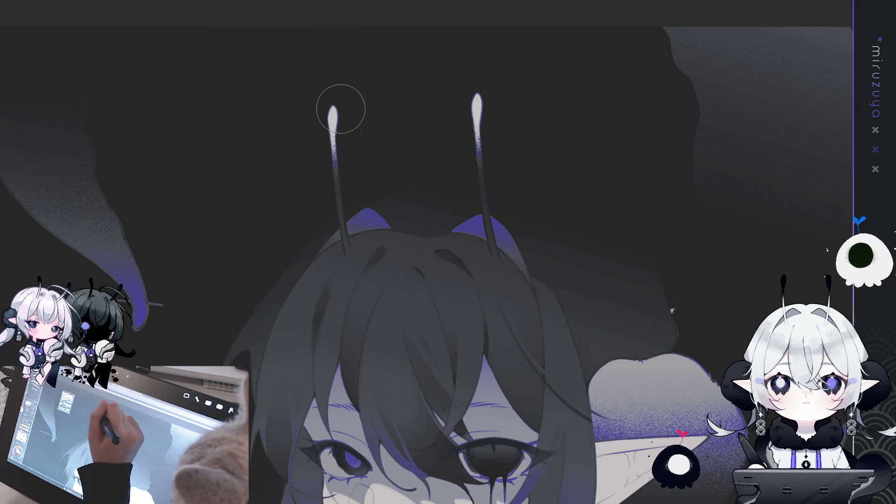
{"action": "left_click_drag", "start_coordinate": [333, 112], "coordinate": [334, 159]}
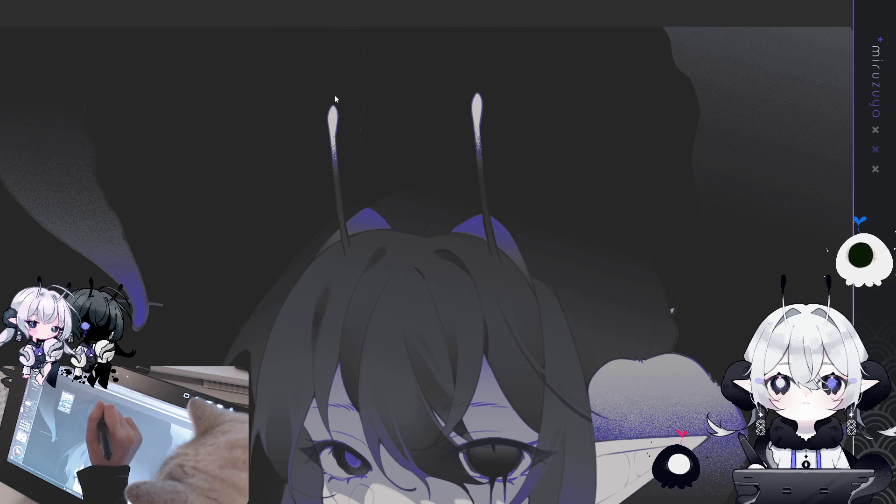
{"action": "left_click_drag", "start_coordinate": [481, 37], "coordinate": [482, 178]}
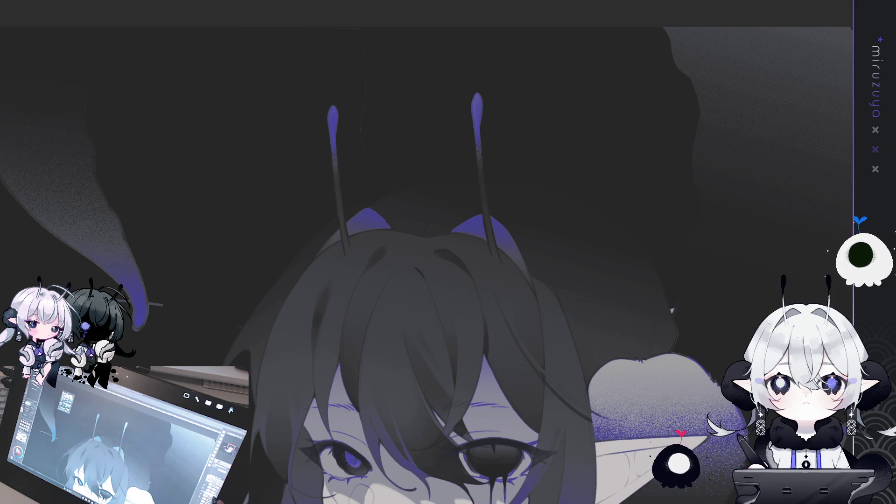
{"action": "key", "text": "ctrl+minus"}
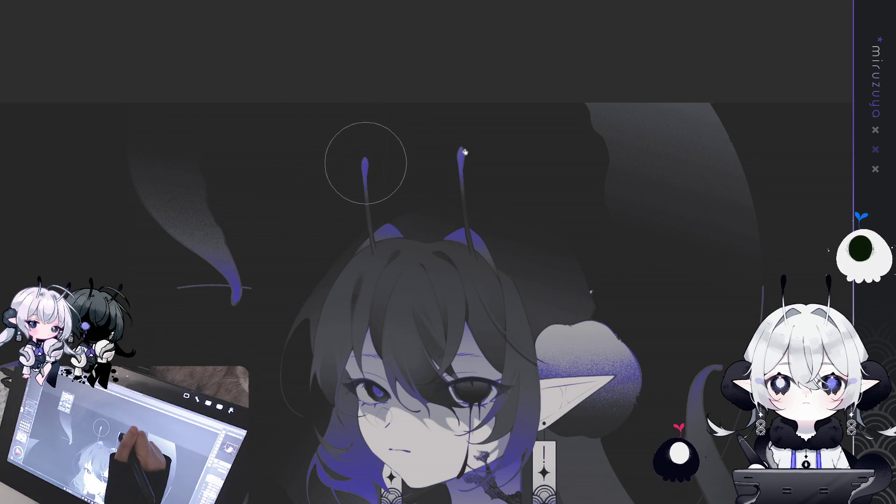
{"action": "left_click_drag", "start_coordinate": [467, 160], "coordinate": [410, 122]}
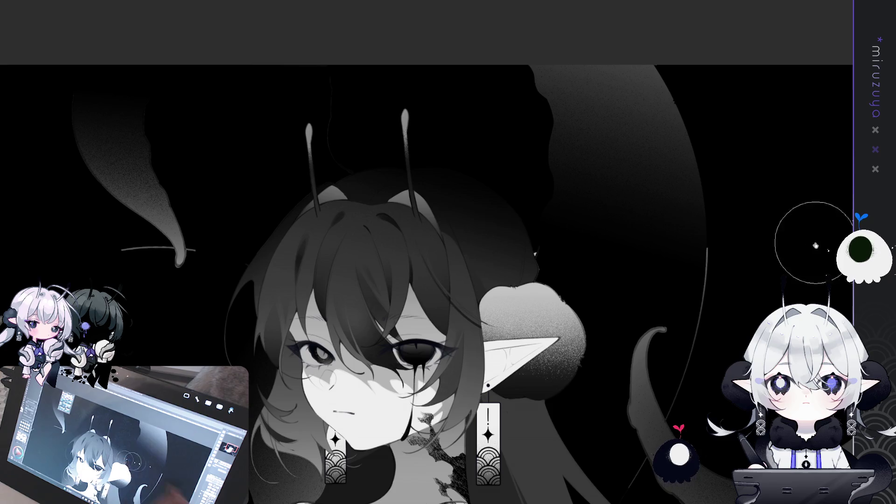
- Round off the right antenna tip and recentre the view on the face
{"action": "left_click_drag", "start_coordinate": [408, 116], "coordinate": [407, 122]}
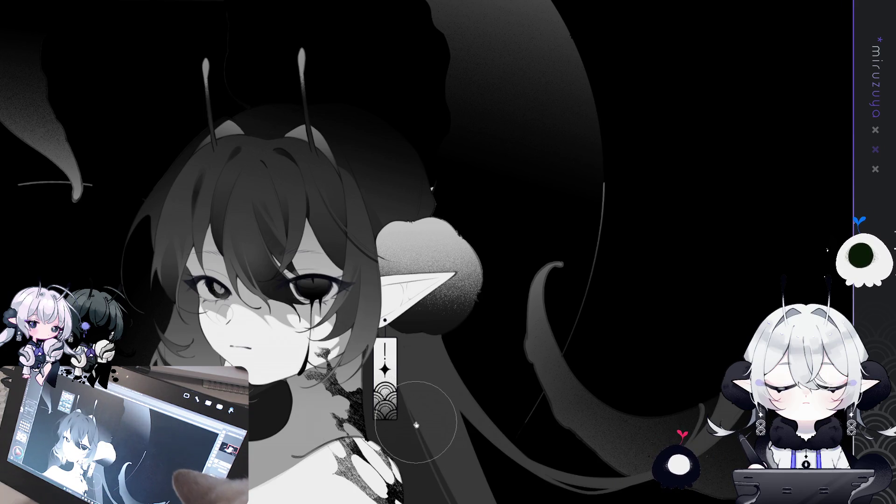
{"action": "mouse_move", "coordinate": [385, 432]}
{"action": "left_mouse_down"}
{"action": "mouse_move", "coordinate": [551, 345]}
{"action": "mouse_move", "coordinate": [577, 363]}
{"action": "left_mouse_up"}
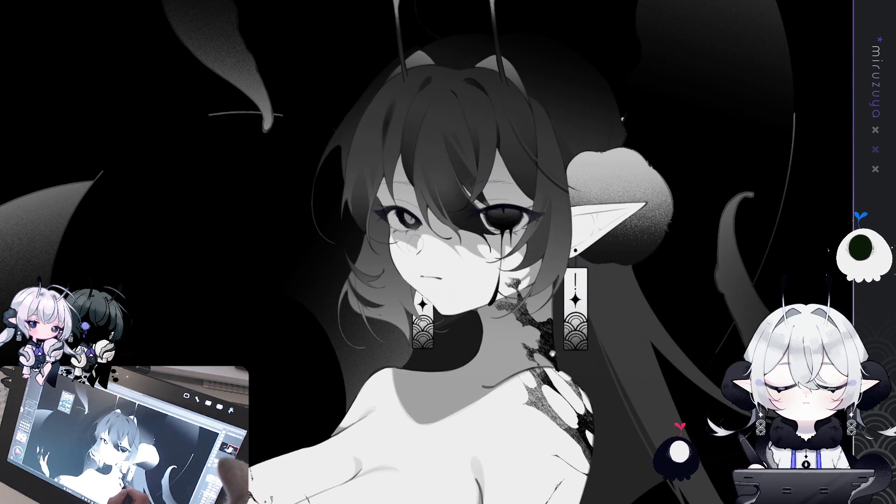
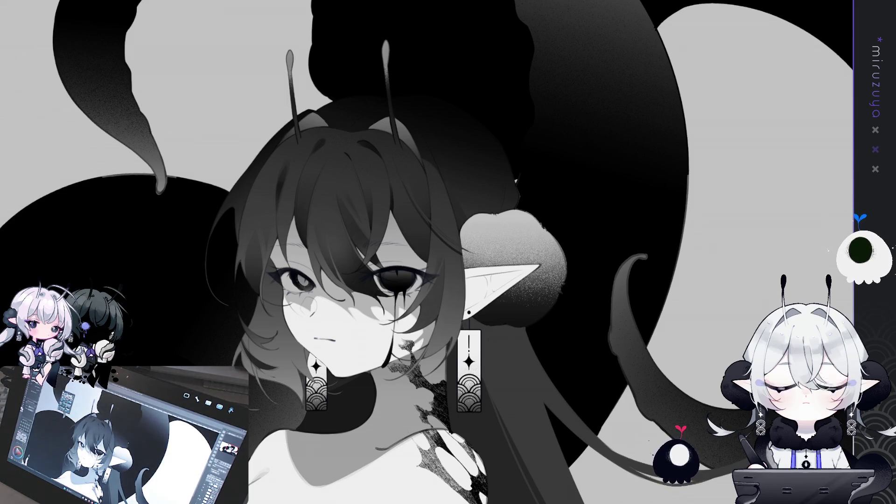
- Reframe the view near the hair bun and darken the edge along the face's left side
{"action": "left_click_drag", "start_coordinate": [546, 163], "coordinate": [519, 193]}
{"action": "key", "text": "ctrl+d"}
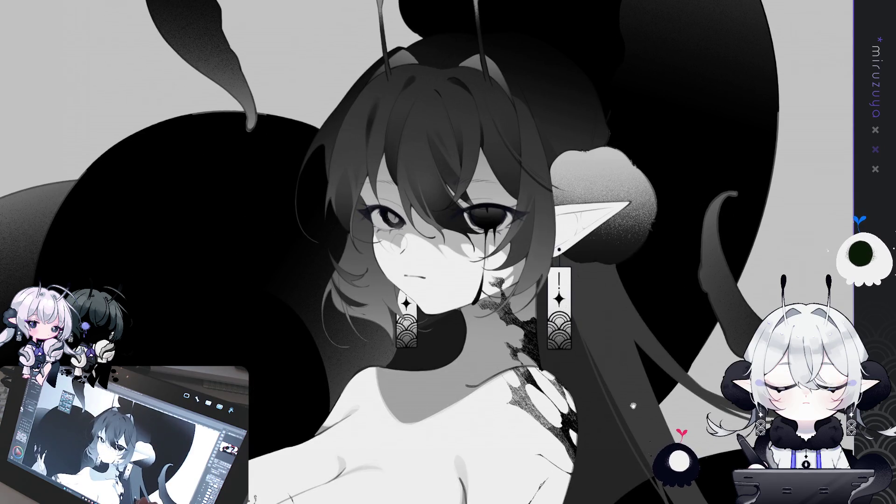
{"action": "mouse_move", "coordinate": [631, 419]}
{"action": "left_mouse_down"}
{"action": "mouse_move", "coordinate": [682, 394]}
{"action": "mouse_move", "coordinate": [650, 408]}
{"action": "mouse_move", "coordinate": [647, 389]}
{"action": "left_mouse_up"}
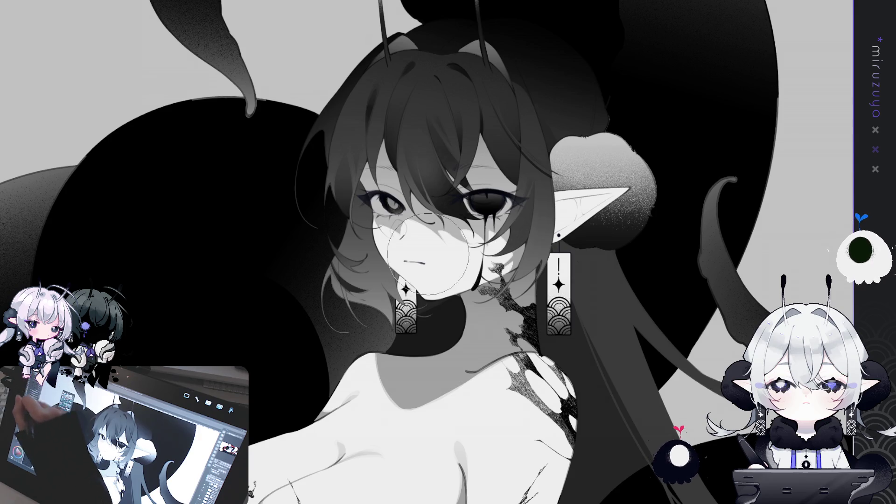
{"action": "left_click_drag", "start_coordinate": [197, 153], "coordinate": [220, 166]}
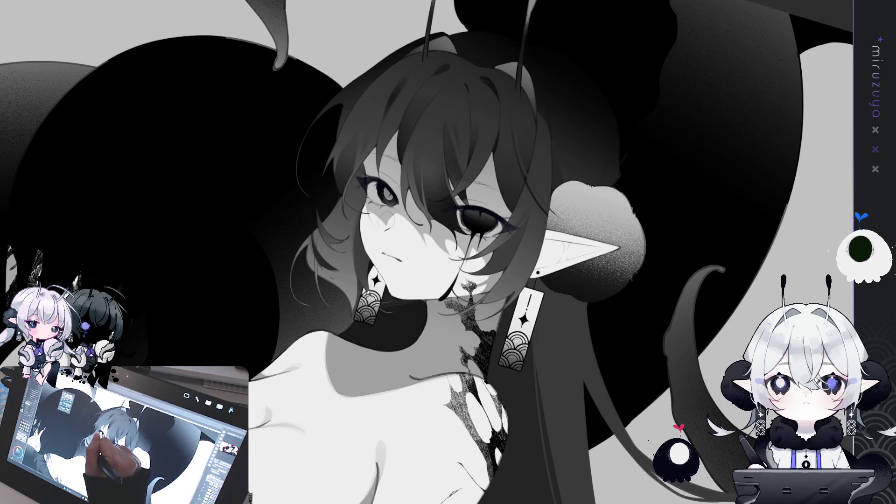
{"action": "left_click_drag", "start_coordinate": [353, 261], "coordinate": [355, 222]}
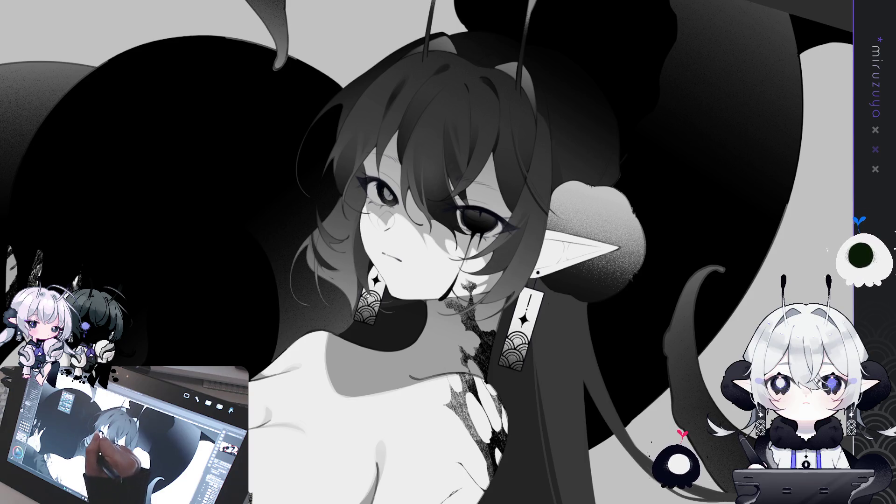
- Straighten and enlarge the view of the figure, then mirror it horizontally
{"action": "left_click_drag", "start_coordinate": [477, 305], "coordinate": [489, 278]}
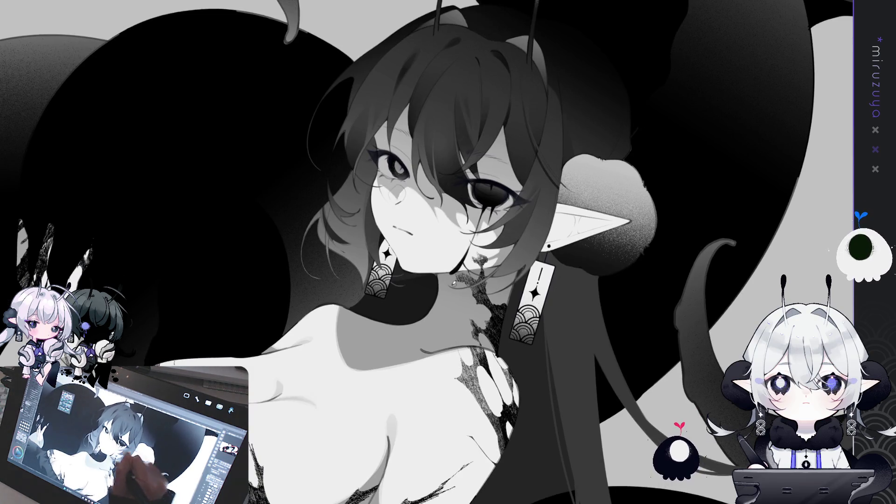
{"action": "key", "text": "minus"}
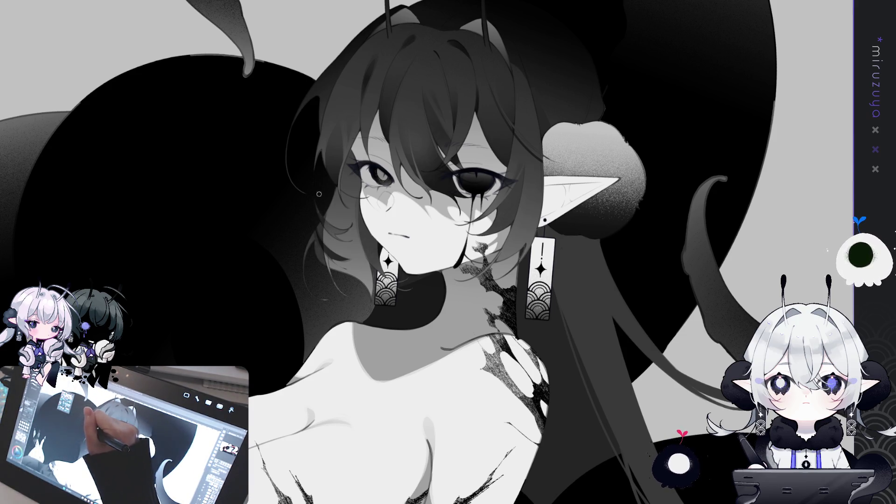
{"action": "left_click_drag", "start_coordinate": [315, 195], "coordinate": [441, 94]}
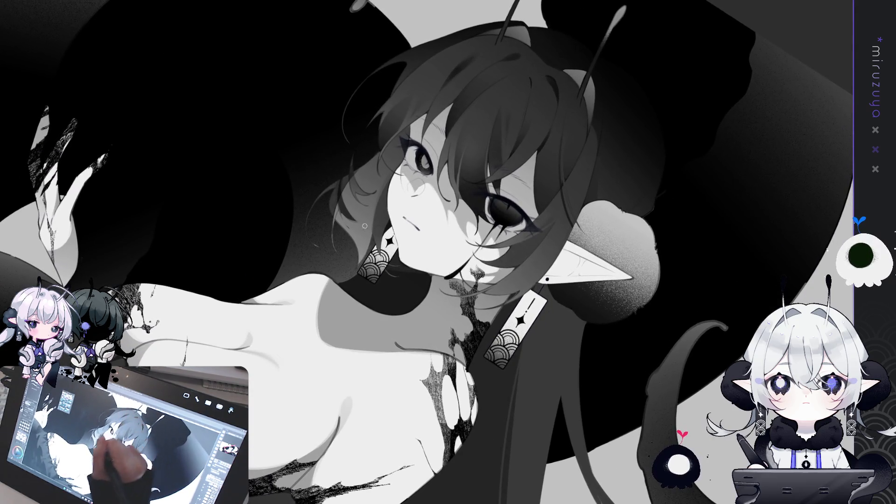
{"action": "key", "text": "ctrl+0"}
{"action": "key", "text": "minus"}
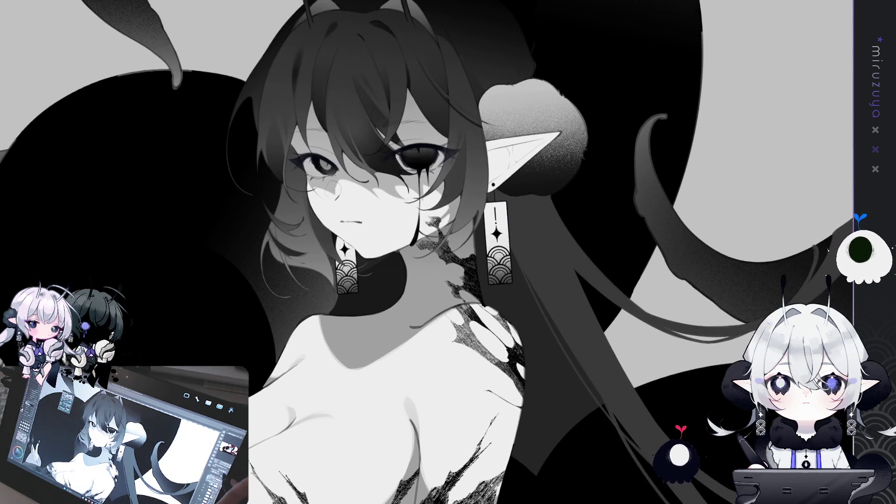
{"action": "key", "text": "h"}
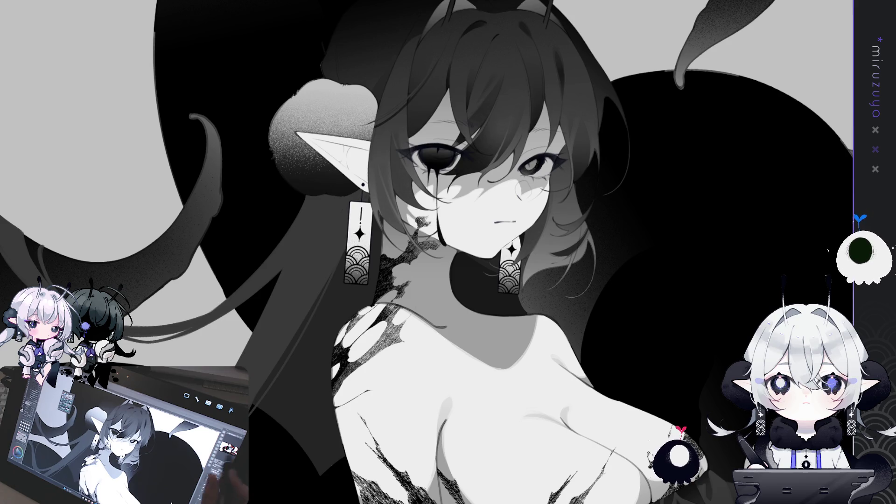
- Unmirror and rotate the view upright, recheck the face, then fit the whole illustration on screen
{"action": "key", "text": "h"}
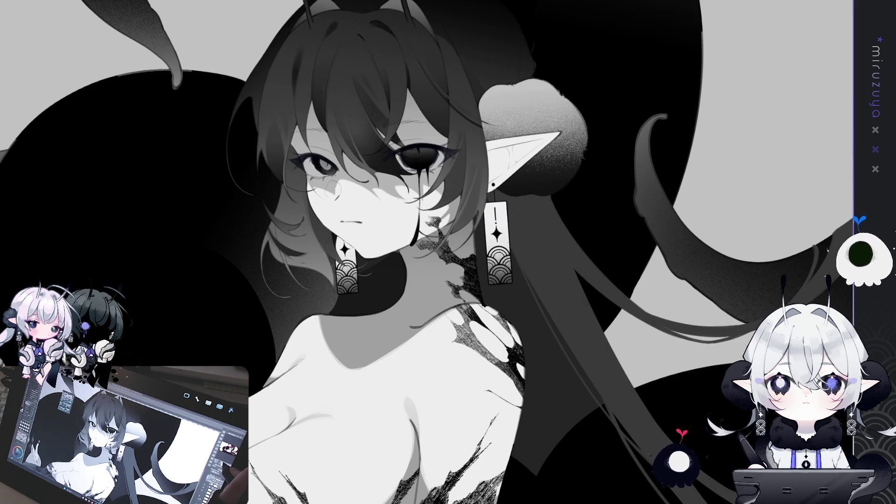
{"action": "scroll", "coordinate": [448, 252], "scroll_direction": "up", "scroll_amount": 3}
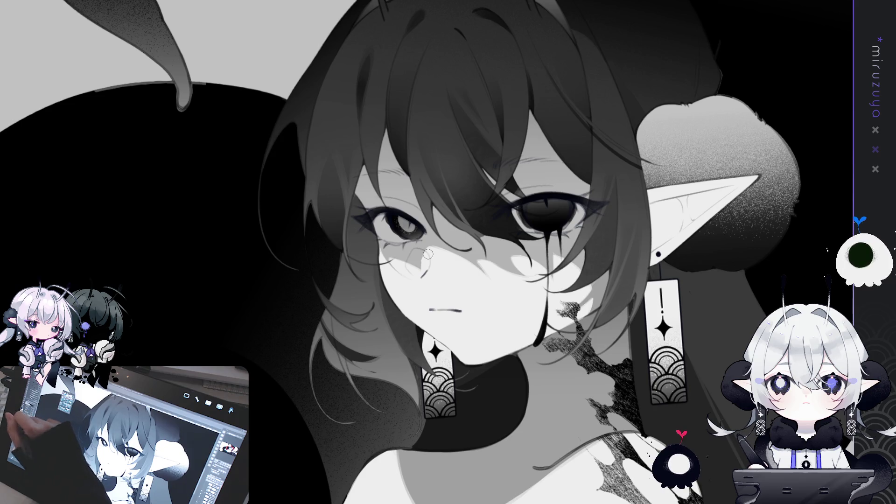
{"action": "key", "text": "minus"}
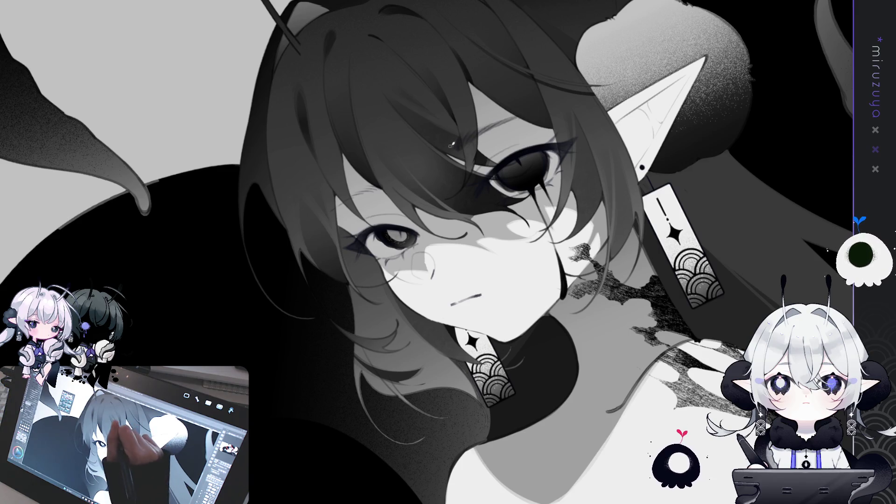
{"action": "key", "text": "h"}
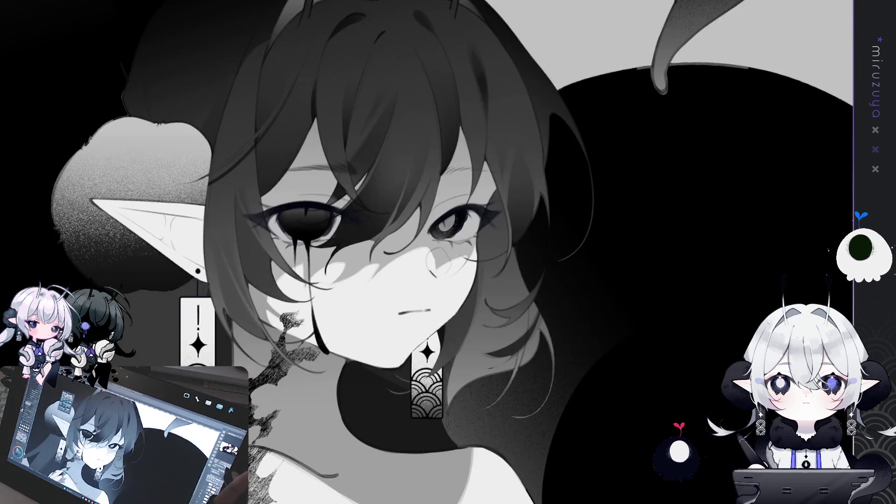
{"action": "key", "text": "-"}
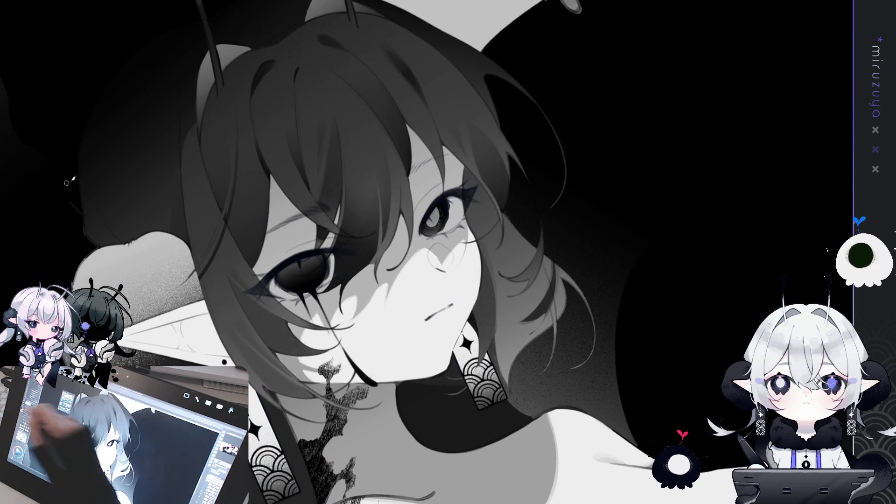
{"action": "key", "text": "-"}
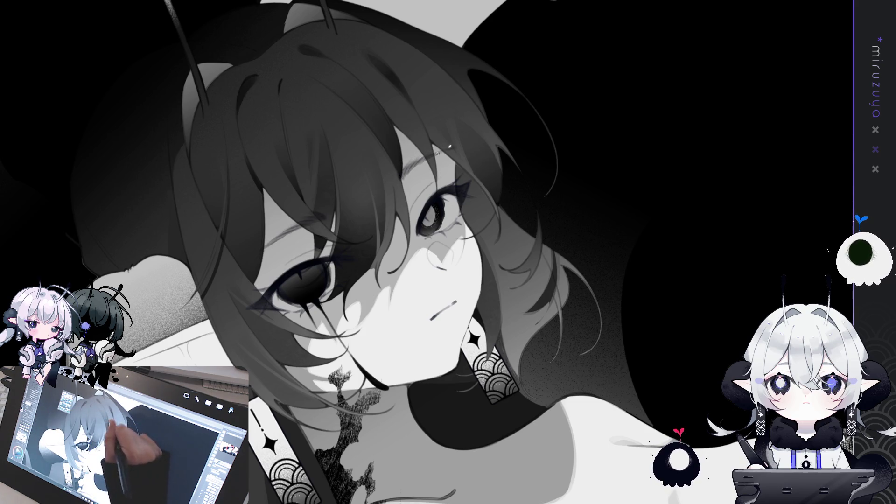
{"action": "key", "text": "ctrl+0"}
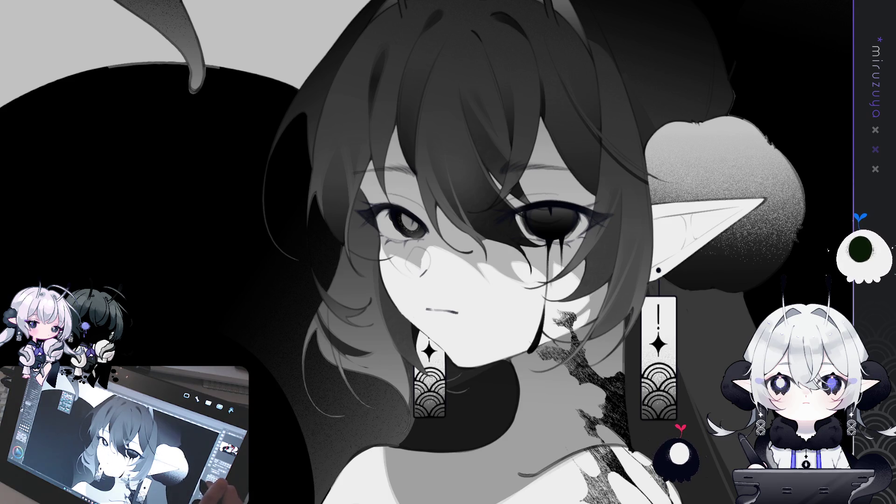
{"action": "key", "text": "ctrl+0"}
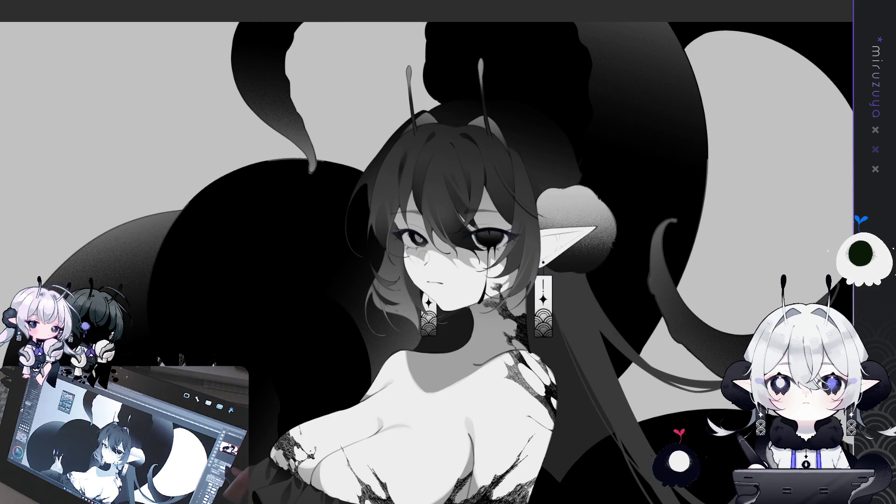
{"action": "key", "text": "ctrl+plus"}
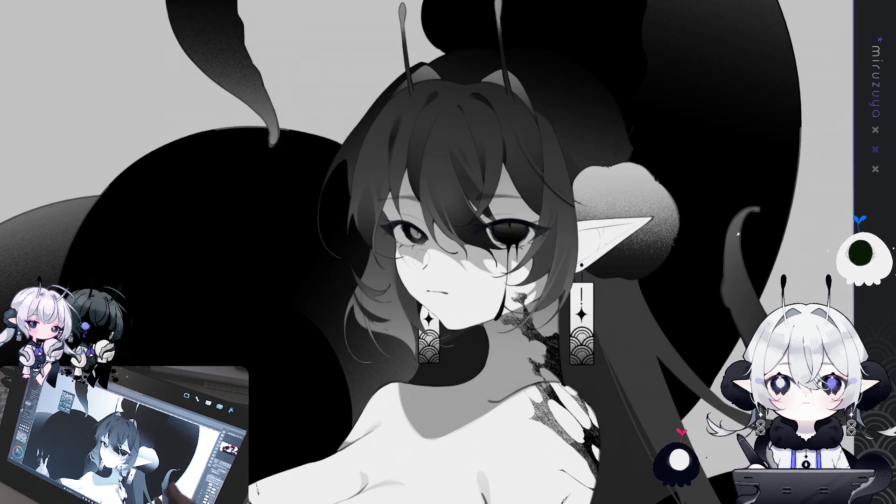
{"action": "left_click_drag", "start_coordinate": [438, 252], "coordinate": [523, 96]}
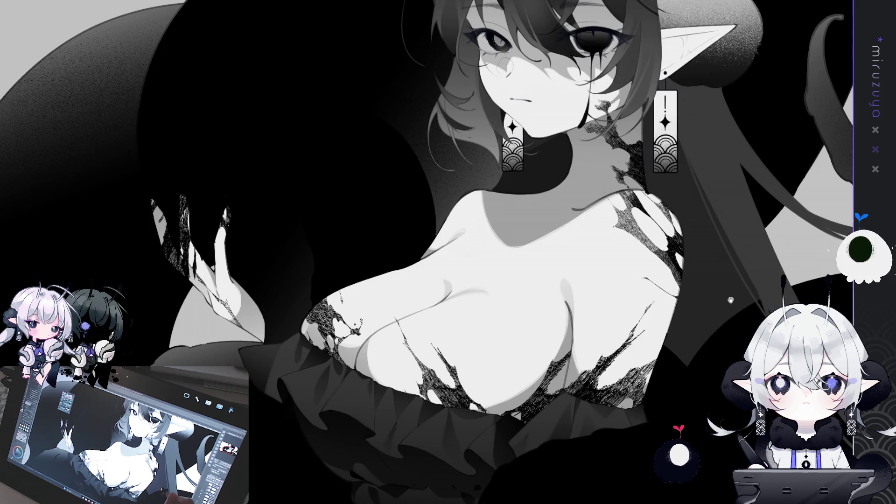
{"action": "left_click_drag", "start_coordinate": [444, 187], "coordinate": [448, 301]}
{"action": "mouse_move", "coordinate": [448, 252]}
{"action": "left_mouse_down"}
{"action": "mouse_move", "coordinate": [518, 280]}
{"action": "mouse_move", "coordinate": [714, 186]}
{"action": "mouse_move", "coordinate": [561, 140]}
{"action": "mouse_move", "coordinate": [513, 93]}
{"action": "mouse_move", "coordinate": [481, 280]}
{"action": "left_mouse_up"}
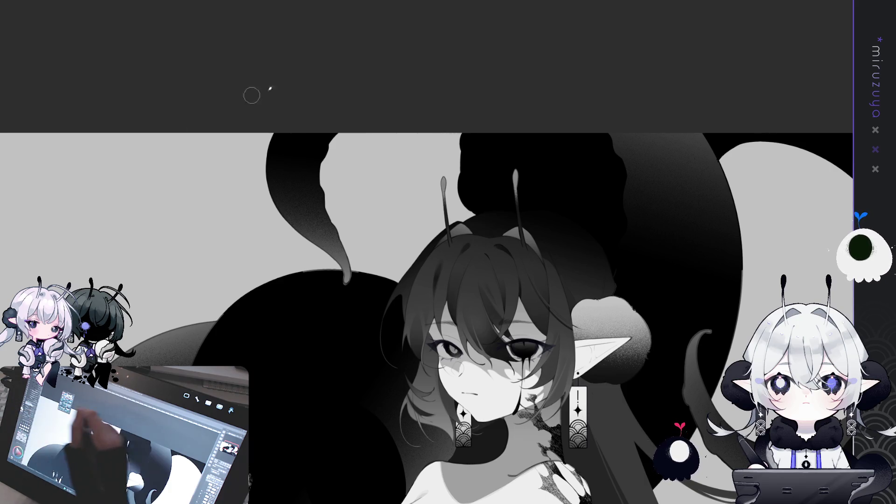
- Lighten the upper tentacle tip and paint a grey sucker, undoing a stray dark patch
{"action": "left_click_drag", "start_coordinate": [329, 148], "coordinate": [321, 160]}
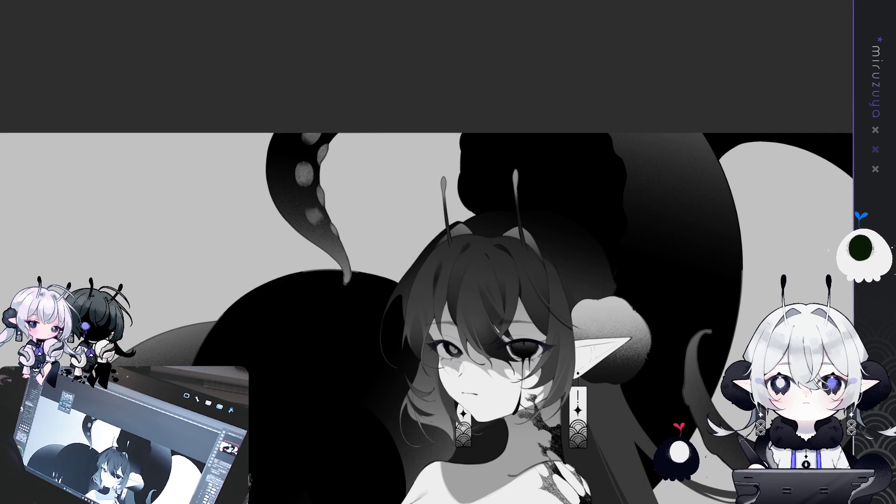
{"action": "left_click_drag", "start_coordinate": [856, 280], "coordinate": [723, 237]}
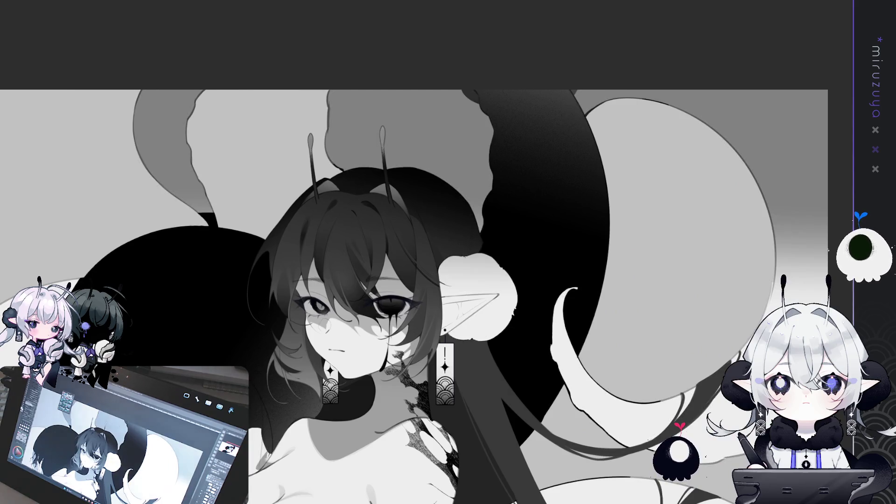
{"action": "left_click_drag", "start_coordinate": [568, 401], "coordinate": [619, 388]}
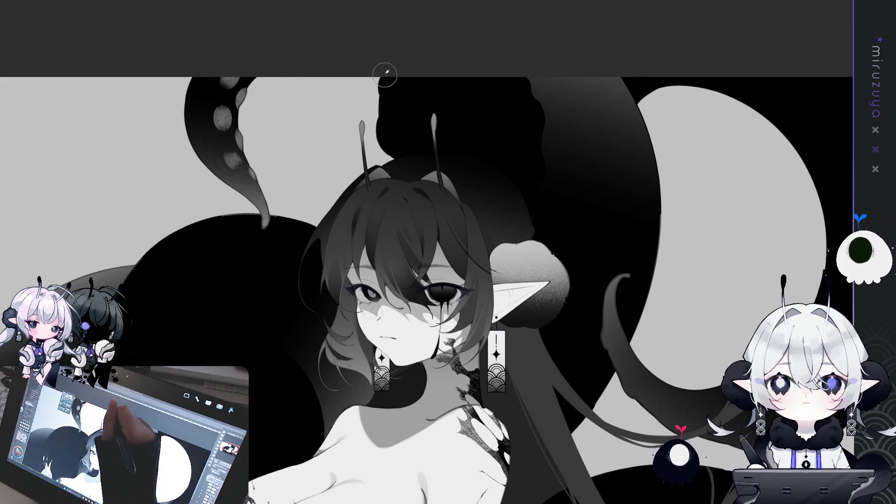
{"action": "left_click_drag", "start_coordinate": [387, 81], "coordinate": [388, 91]}
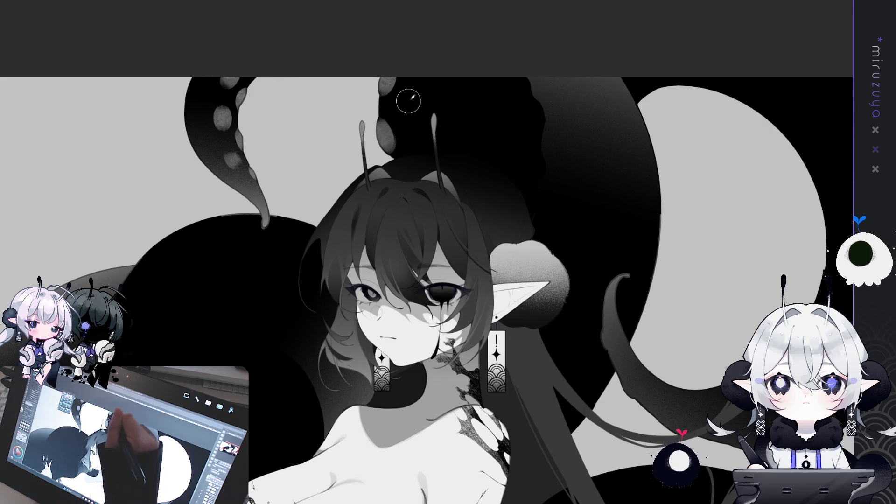
{"action": "left_click_drag", "start_coordinate": [406, 103], "coordinate": [404, 113]}
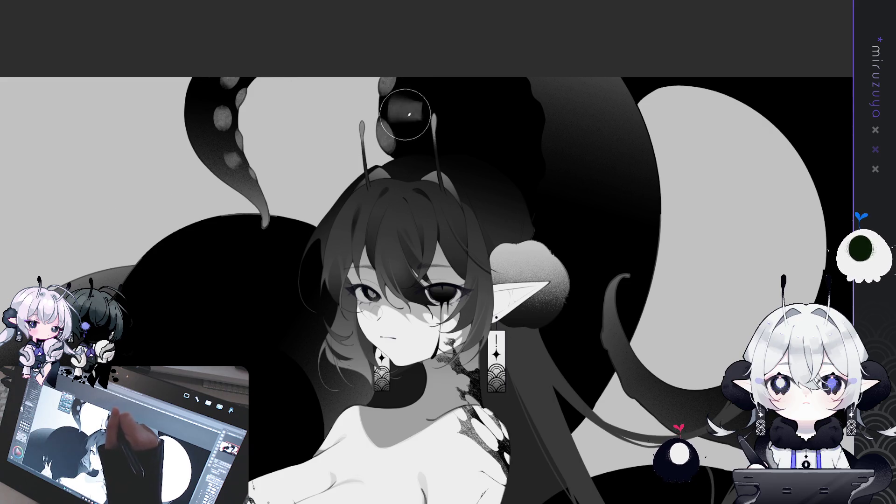
{"action": "key", "text": "ctrl+z"}
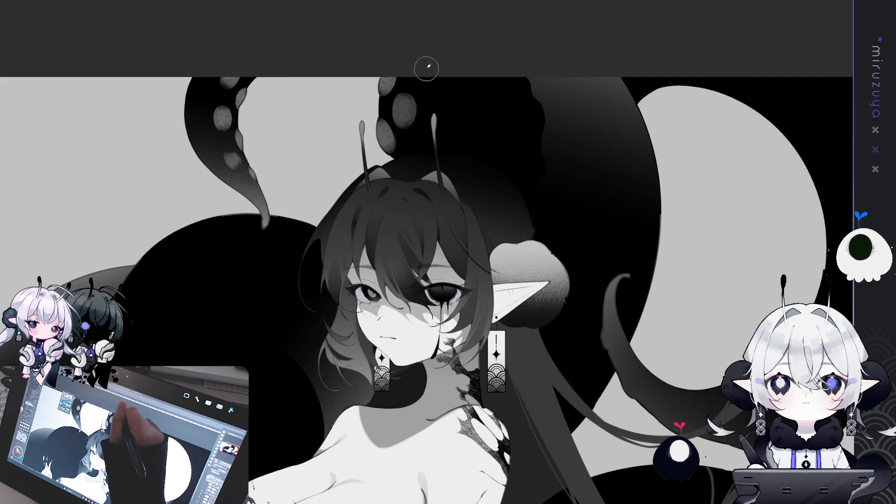
- With a smaller brush, paint grey shading strokes along the dark tentacle right of the girl
{"action": "mouse_move", "coordinate": [620, 285]}
{"action": "left_mouse_down"}
{"action": "mouse_move", "coordinate": [412, 301]}
{"action": "mouse_move", "coordinate": [395, 203]}
{"action": "left_mouse_up"}
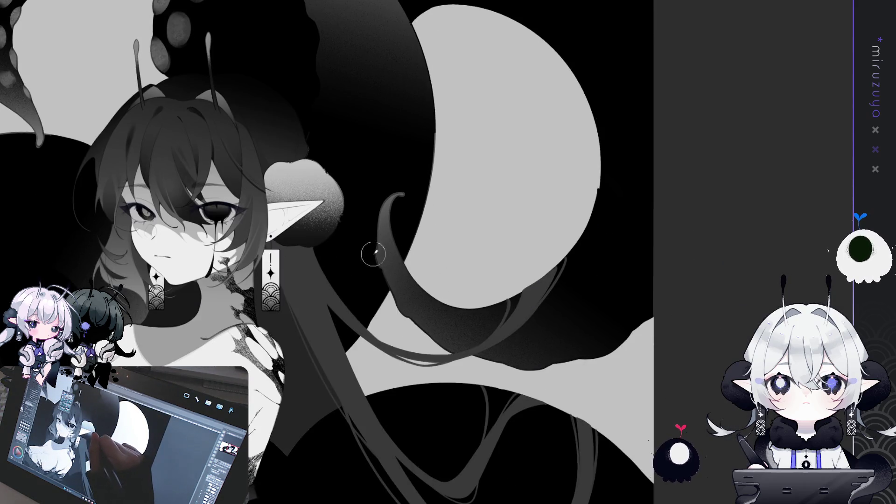
{"action": "key", "text": "bracketleft"}
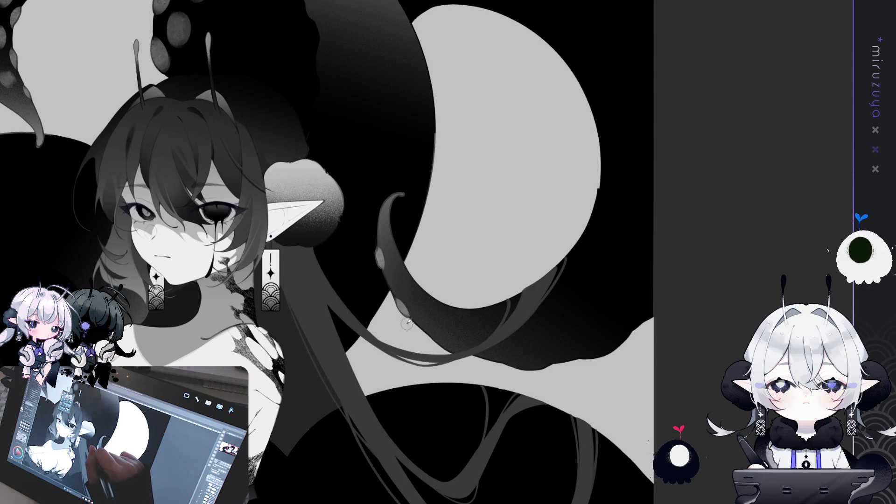
{"action": "left_click_drag", "start_coordinate": [448, 349], "coordinate": [495, 338]}
{"action": "left_click_drag", "start_coordinate": [330, 283], "coordinate": [347, 318]}
{"action": "left_click_drag", "start_coordinate": [376, 350], "coordinate": [390, 367]}
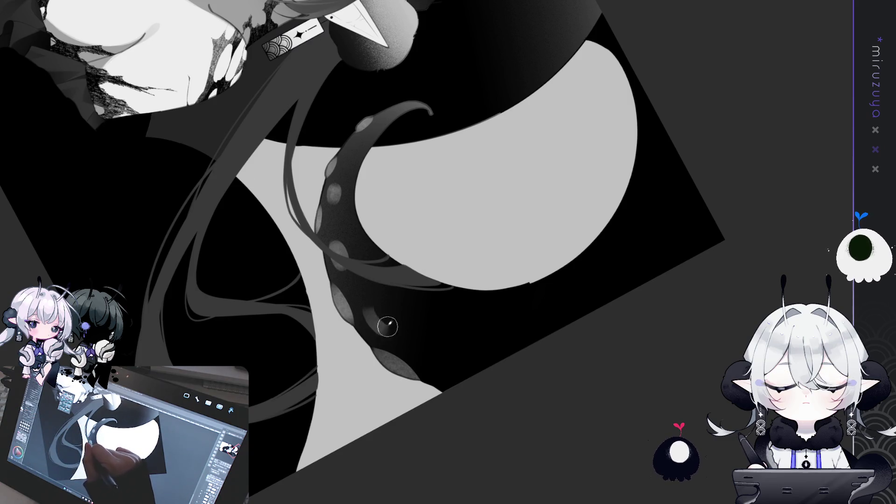
- Dab grey oval suckers on both edges of the tentacle over the moon shape
{"action": "left_click_drag", "start_coordinate": [372, 303], "coordinate": [387, 320]}
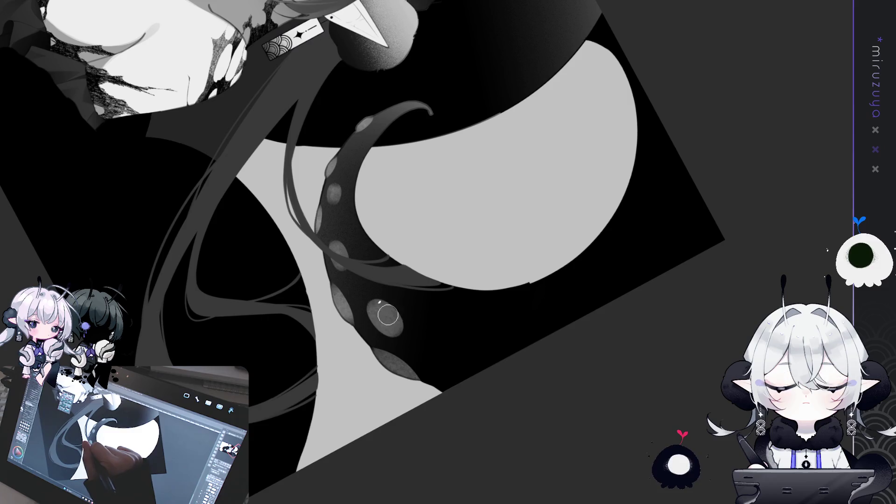
{"action": "mouse_move", "coordinate": [453, 394]}
{"action": "left_mouse_down"}
{"action": "mouse_move", "coordinate": [570, 345]}
{"action": "mouse_move", "coordinate": [656, 286]}
{"action": "mouse_move", "coordinate": [526, 221]}
{"action": "left_mouse_up"}
{"action": "mouse_move", "coordinate": [520, 200]}
{"action": "left_mouse_down"}
{"action": "mouse_move", "coordinate": [531, 206]}
{"action": "mouse_move", "coordinate": [528, 247]}
{"action": "left_mouse_up"}
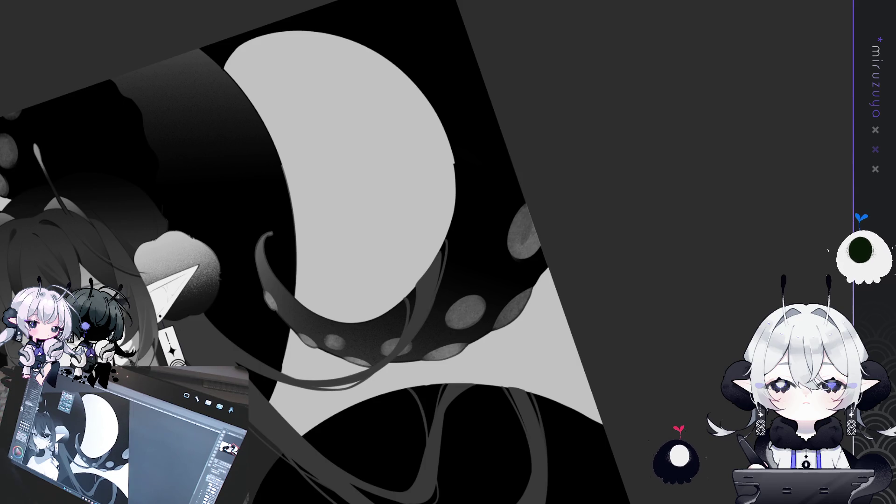
{"action": "mouse_move", "coordinate": [596, 266]}
{"action": "left_mouse_down"}
{"action": "mouse_move", "coordinate": [693, 331]}
{"action": "mouse_move", "coordinate": [514, 234]}
{"action": "left_mouse_up"}
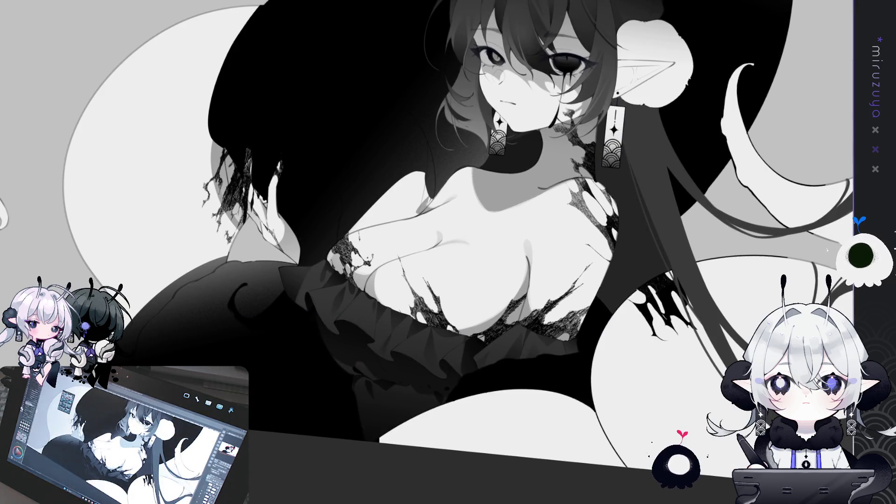
- With a larger brush, paint four grey oval suckers down the large black tentacle's left side
{"action": "mouse_move", "coordinate": [528, 397]}
{"action": "left_mouse_down"}
{"action": "mouse_move", "coordinate": [523, 391]}
{"action": "mouse_move", "coordinate": [592, 407]}
{"action": "mouse_move", "coordinate": [433, 358]}
{"action": "left_mouse_up"}
{"action": "key", "text": "bracketright"}
{"action": "key", "text": "bracketright"}
{"action": "key", "text": "bracketright"}
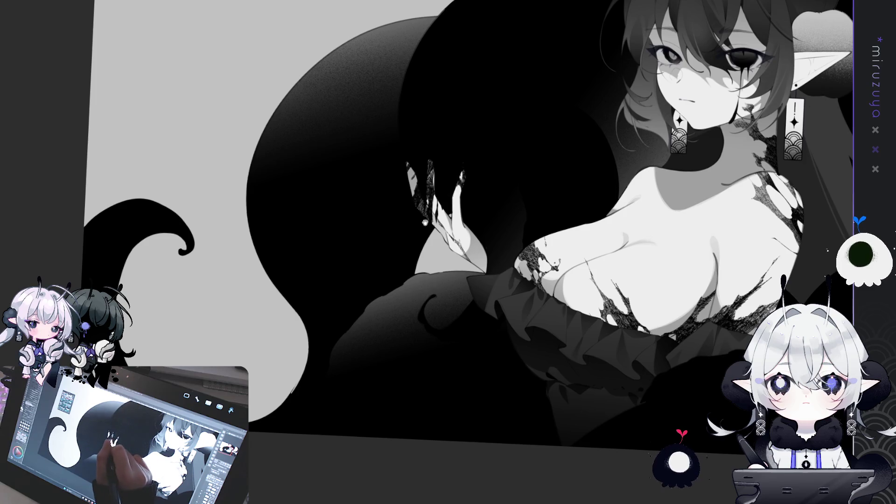
{"action": "left_click_drag", "start_coordinate": [391, 232], "coordinate": [428, 303]}
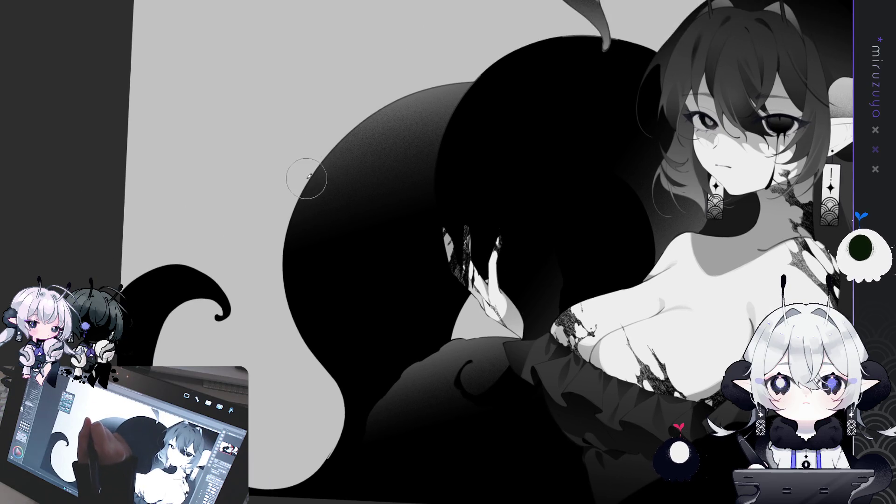
{"action": "mouse_move", "coordinate": [320, 200]}
{"action": "left_mouse_down"}
{"action": "mouse_move", "coordinate": [328, 209]}
{"action": "mouse_move", "coordinate": [330, 190]}
{"action": "mouse_move", "coordinate": [330, 216]}
{"action": "mouse_move", "coordinate": [327, 200]}
{"action": "left_mouse_up"}
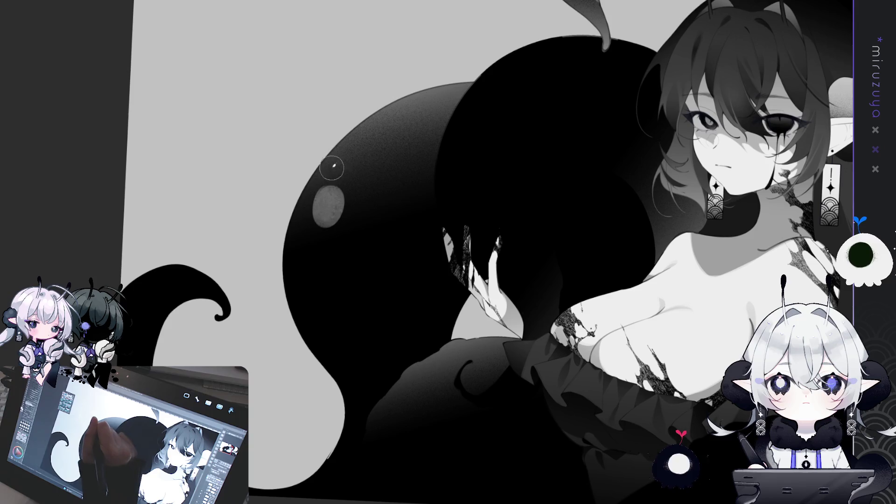
{"action": "left_click_drag", "start_coordinate": [329, 290], "coordinate": [337, 322]}
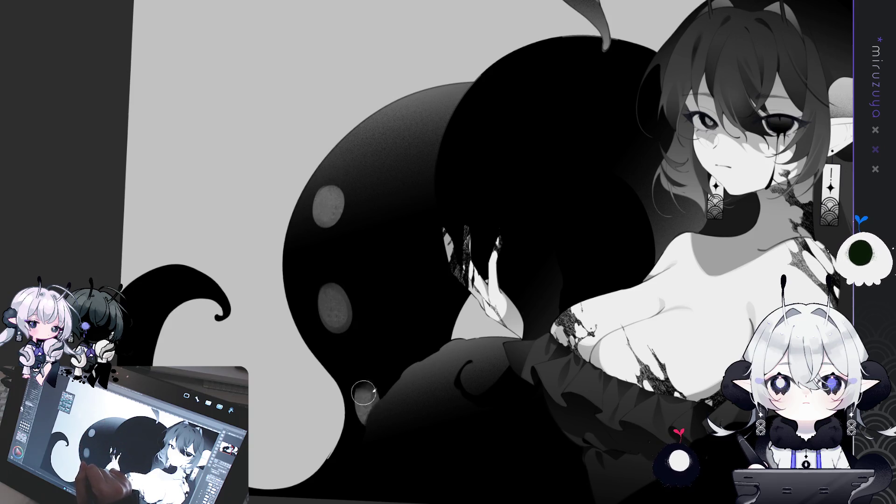
{"action": "mouse_move", "coordinate": [370, 381]}
{"action": "left_mouse_down"}
{"action": "mouse_move", "coordinate": [377, 410]}
{"action": "mouse_move", "coordinate": [382, 405]}
{"action": "left_mouse_up"}
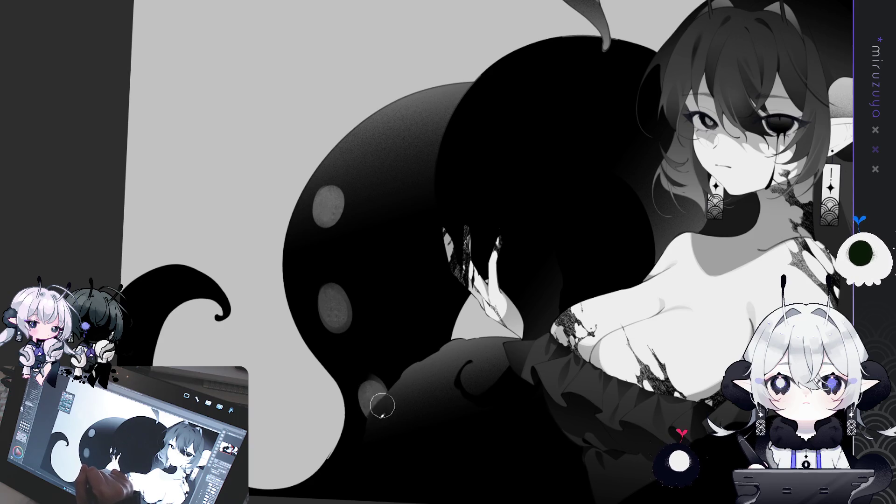
{"action": "left_click_drag", "start_coordinate": [286, 233], "coordinate": [287, 264]}
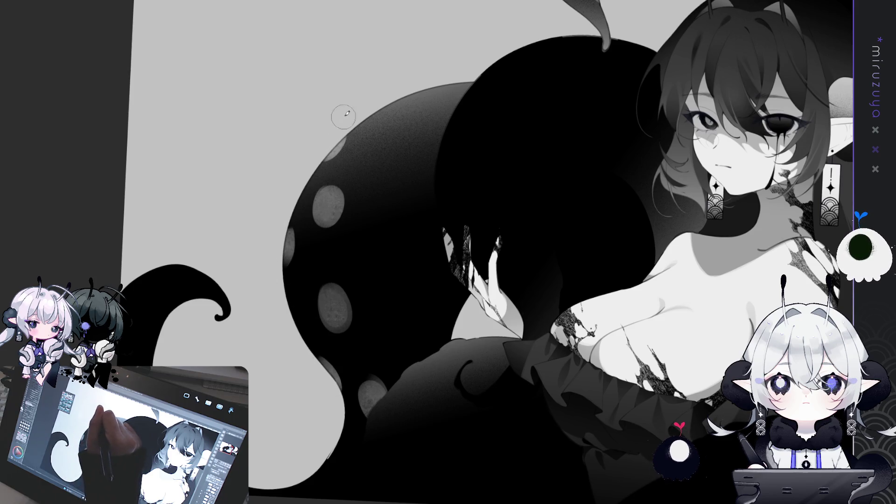
{"action": "left_click_drag", "start_coordinate": [460, 277], "coordinate": [416, 345]}
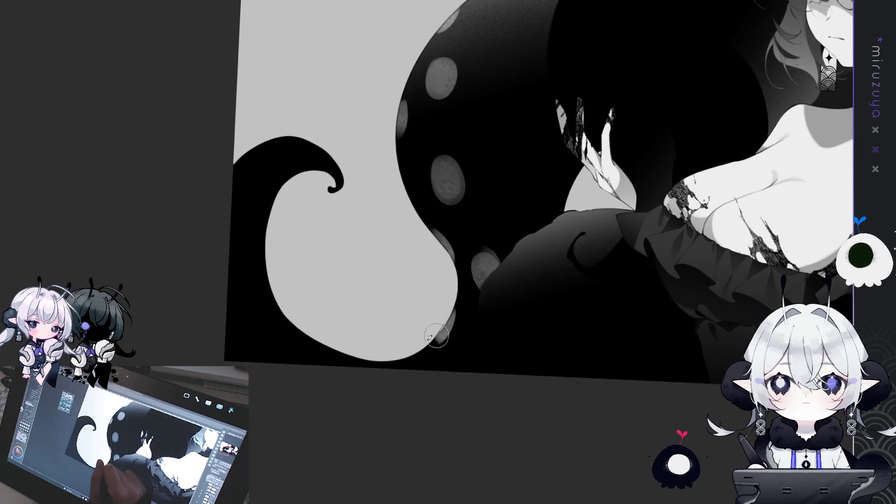
- Paint light grey along the pale tentacle's bottom and left edges around its curl
{"action": "left_click_drag", "start_coordinate": [379, 365], "coordinate": [354, 364]}
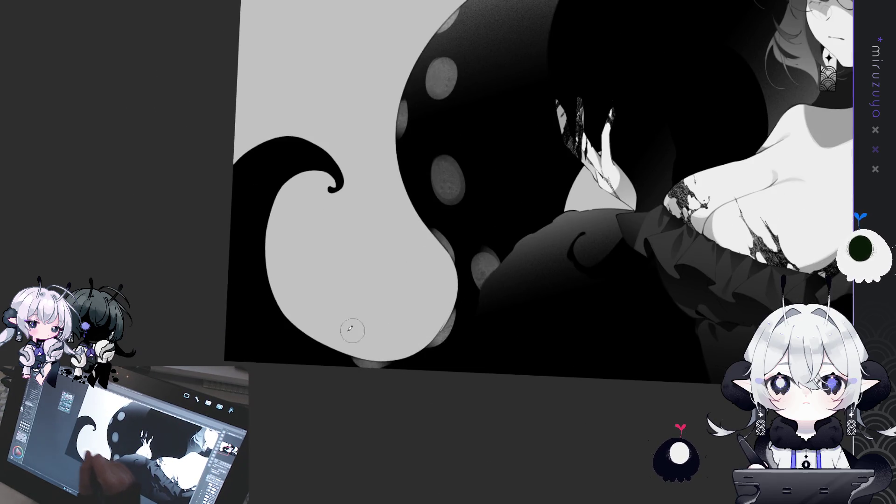
{"action": "mouse_move", "coordinate": [293, 316]}
{"action": "left_mouse_down"}
{"action": "mouse_move", "coordinate": [299, 324]}
{"action": "mouse_move", "coordinate": [314, 318]}
{"action": "left_mouse_up"}
{"action": "left_click_drag", "start_coordinate": [274, 233], "coordinate": [263, 262]}
{"action": "mouse_move", "coordinate": [283, 191]}
{"action": "left_mouse_down"}
{"action": "mouse_move", "coordinate": [300, 180]}
{"action": "mouse_move", "coordinate": [312, 188]}
{"action": "left_mouse_up"}
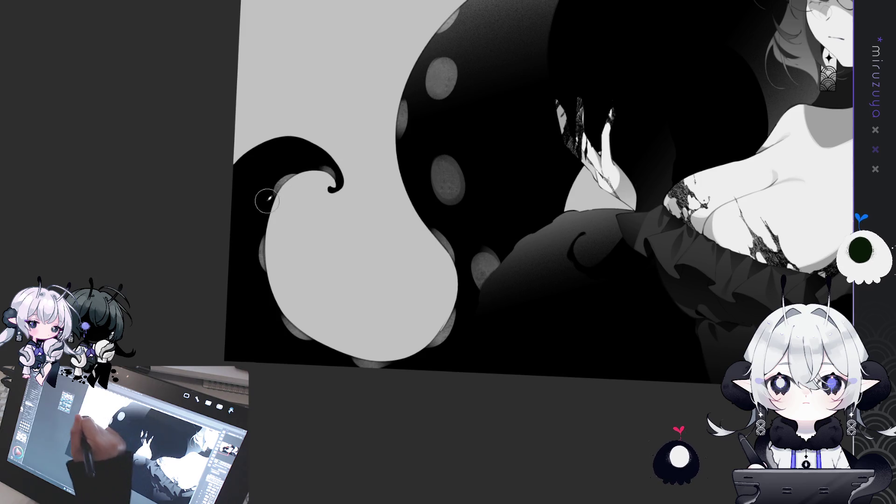
- Add grey sucker dots along the black tentacle's edge, then return the view to the girl
{"action": "left_click_drag", "start_coordinate": [253, 208], "coordinate": [252, 212]}
{"action": "left_click_drag", "start_coordinate": [252, 297], "coordinate": [257, 311]}
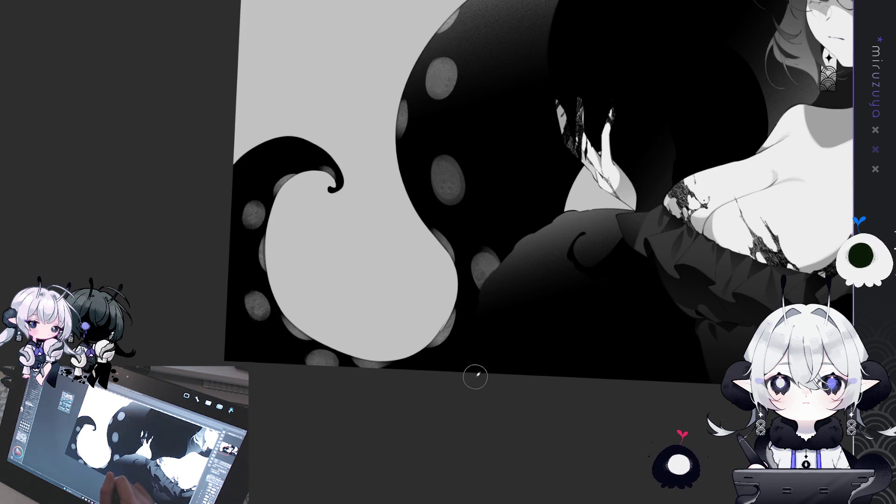
{"action": "key", "text": "ctrl+0"}
{"action": "mouse_move", "coordinate": [544, 427]}
{"action": "left_mouse_down"}
{"action": "mouse_move", "coordinate": [561, 409]}
{"action": "mouse_move", "coordinate": [537, 428]}
{"action": "mouse_move", "coordinate": [467, 397]}
{"action": "mouse_move", "coordinate": [407, 322]}
{"action": "left_mouse_up"}
{"action": "left_click_drag", "start_coordinate": [596, 420], "coordinate": [597, 434]}
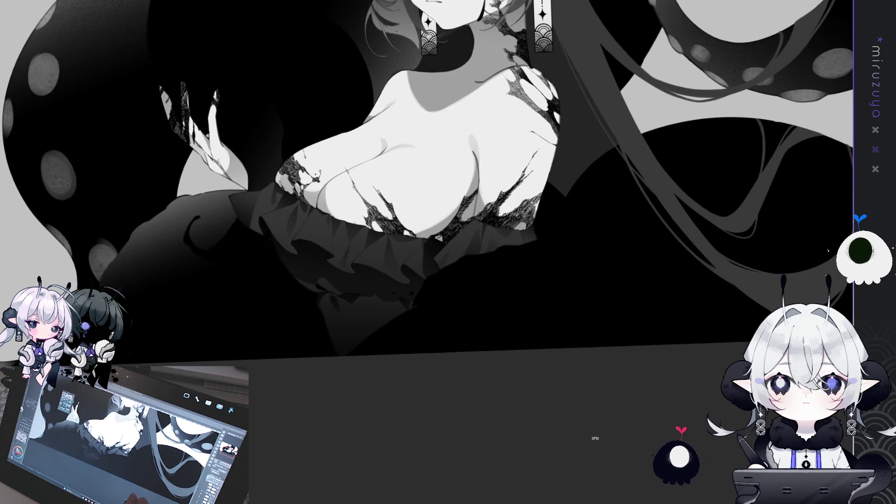
- Paint a grey sucker on the small black tentacle curl below the dress
{"action": "scroll", "coordinate": [652, 377], "scroll_direction": "down", "scroll_amount": 3}
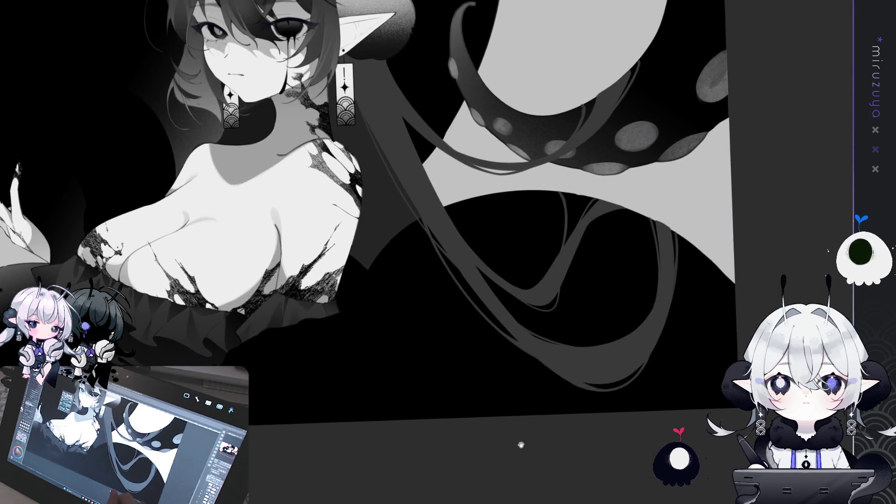
{"action": "scroll", "coordinate": [520, 436], "scroll_direction": "up", "scroll_amount": 3}
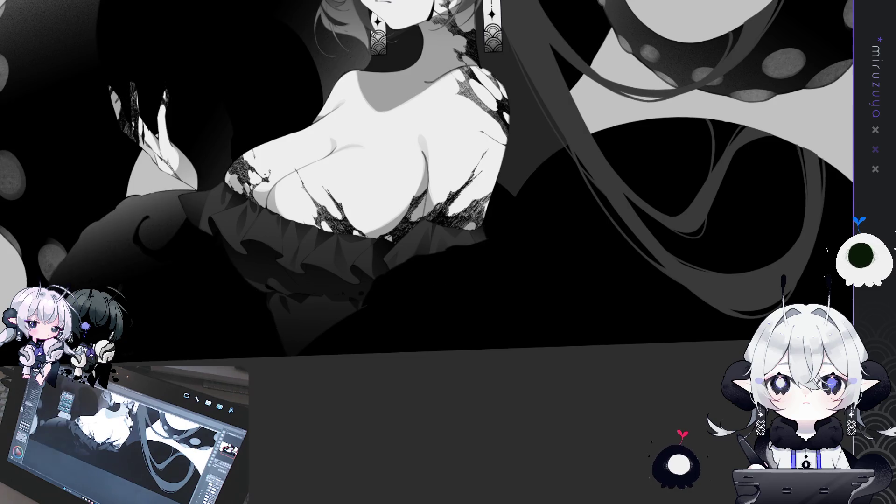
{"action": "left_click_drag", "start_coordinate": [420, 426], "coordinate": [561, 356]}
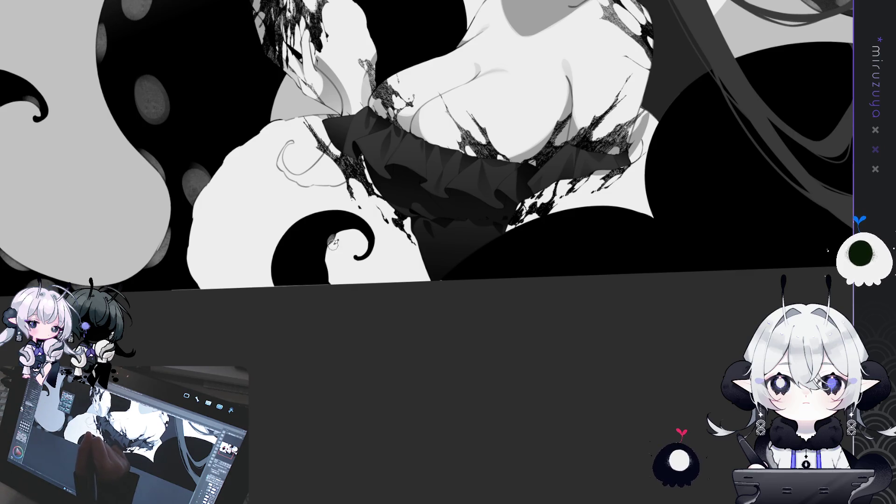
{"action": "left_click_drag", "start_coordinate": [336, 237], "coordinate": [329, 266]}
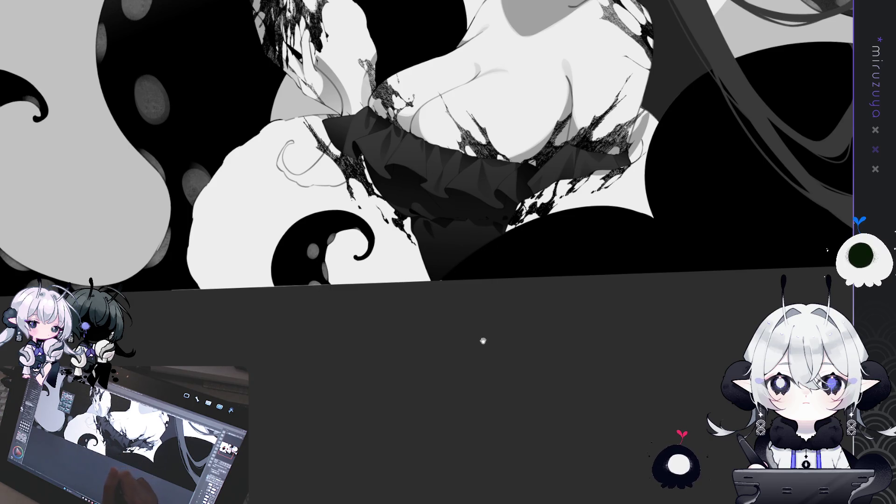
{"action": "left_click_drag", "start_coordinate": [528, 301], "coordinate": [594, 353]}
{"action": "scroll", "coordinate": [507, 233], "scroll_direction": "up", "scroll_amount": 2}
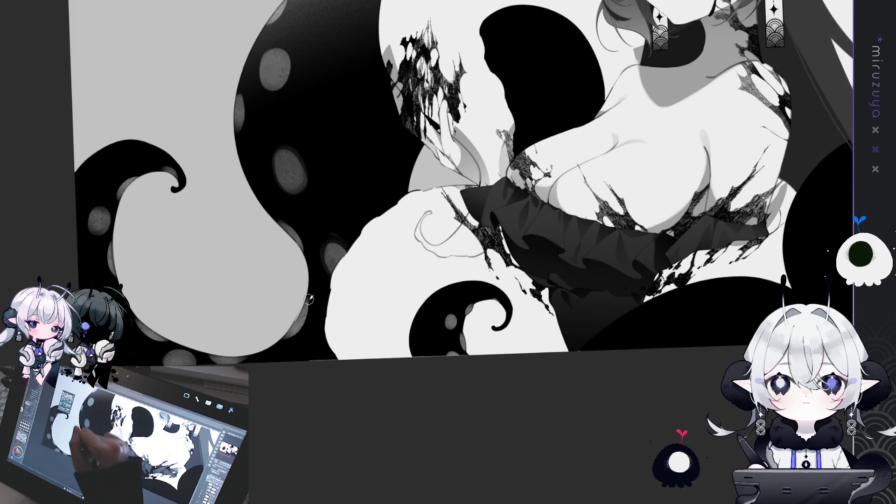
{"action": "scroll", "coordinate": [280, 234], "scroll_direction": "up", "scroll_amount": 2}
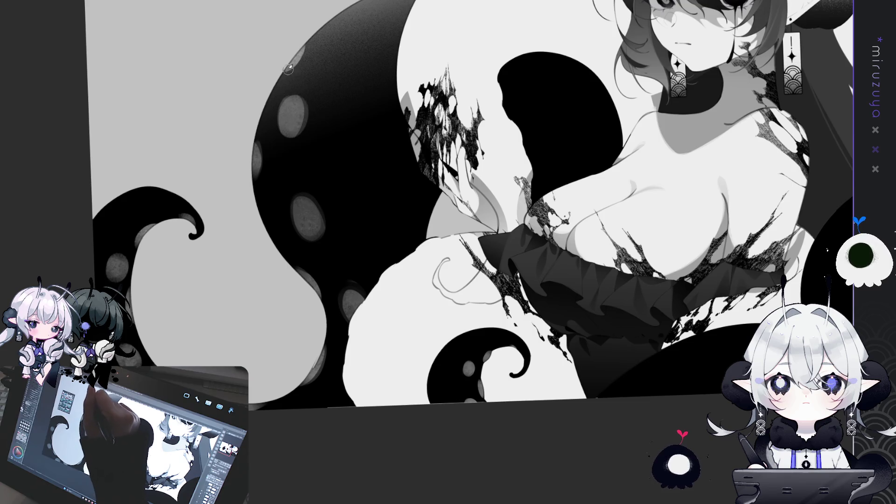
{"action": "left_click_drag", "start_coordinate": [143, 254], "coordinate": [236, 170]}
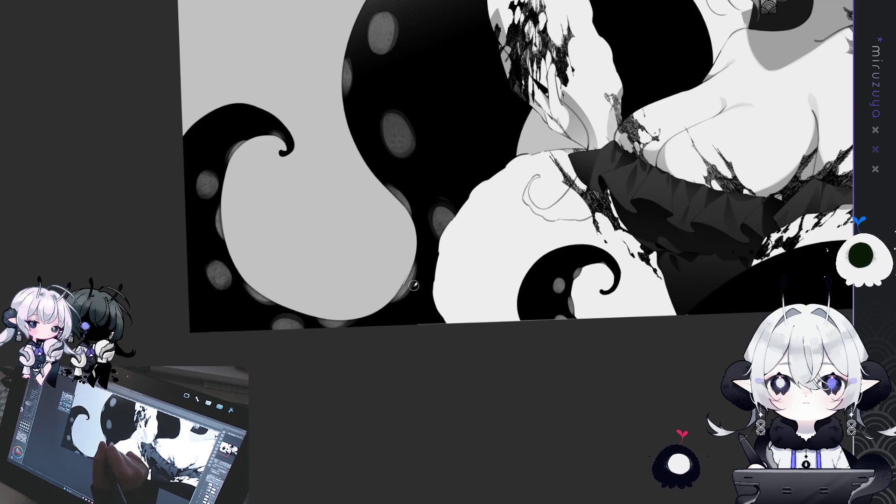
{"action": "scroll", "coordinate": [416, 282], "scroll_direction": "down", "scroll_amount": 3}
{"action": "scroll", "coordinate": [197, 238], "scroll_direction": "up", "scroll_amount": 4}
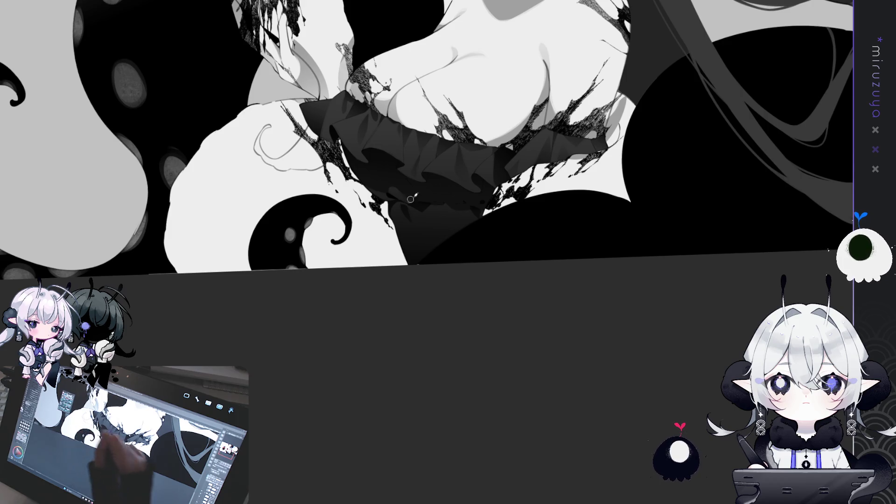
{"action": "scroll", "coordinate": [387, 215], "scroll_direction": "up", "scroll_amount": 3}
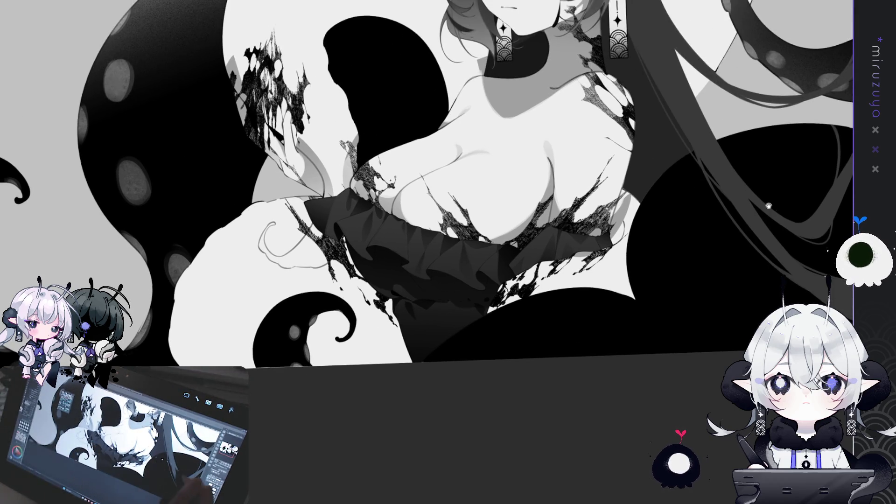
{"action": "left_click_drag", "start_coordinate": [760, 200], "coordinate": [475, 359]}
{"action": "left_click_drag", "start_coordinate": [473, 134], "coordinate": [284, 192]}
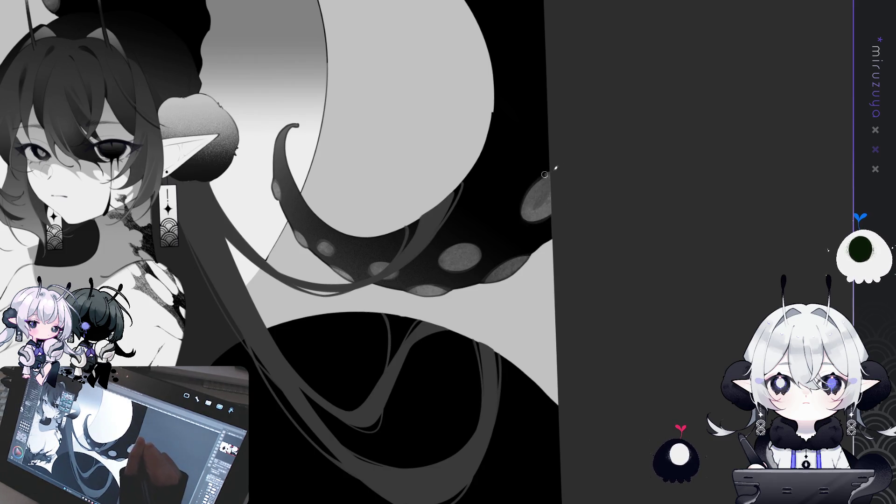
{"action": "scroll", "coordinate": [371, 238], "scroll_direction": "down", "scroll_amount": 5}
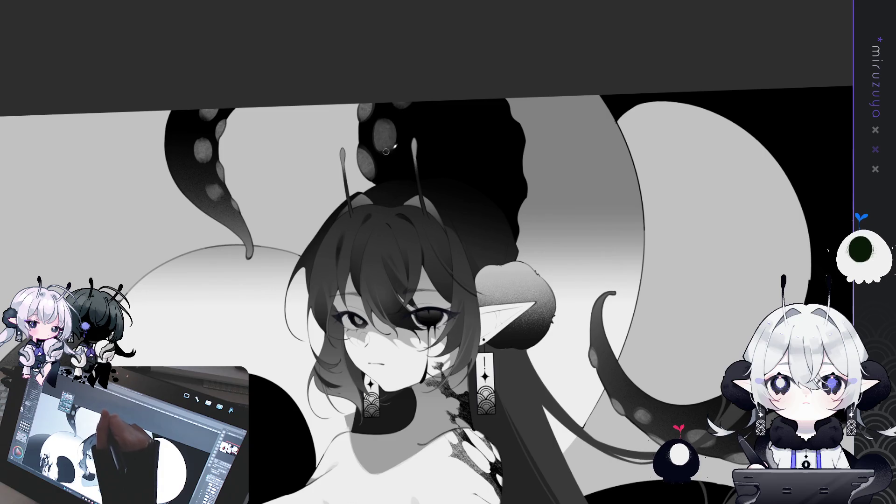
- Pan and rotate the view to frame the upper tentacles and the torso
{"action": "scroll", "coordinate": [316, 110], "scroll_direction": "left", "scroll_amount": 5}
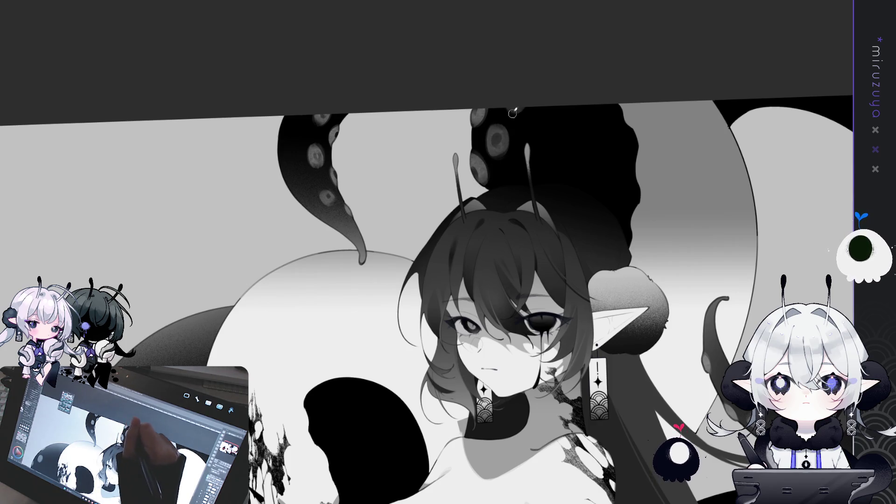
{"action": "left_click_drag", "start_coordinate": [566, 87], "coordinate": [394, 162]}
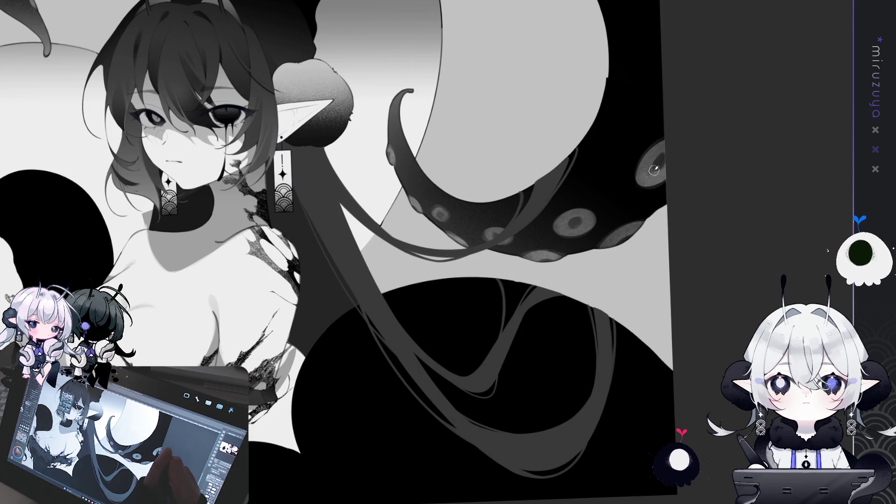
{"action": "left_click_drag", "start_coordinate": [680, 136], "coordinate": [466, 280]}
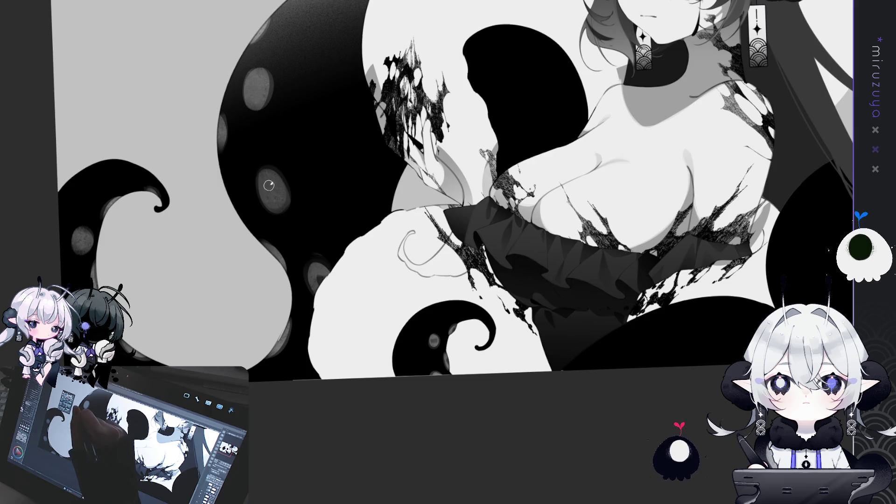
- Shade darker inner rings in three small suckers and hide the white fill over the dress
{"action": "left_click_drag", "start_coordinate": [267, 185], "coordinate": [275, 192]}
{"action": "left_click_drag", "start_coordinate": [252, 84], "coordinate": [252, 100]}
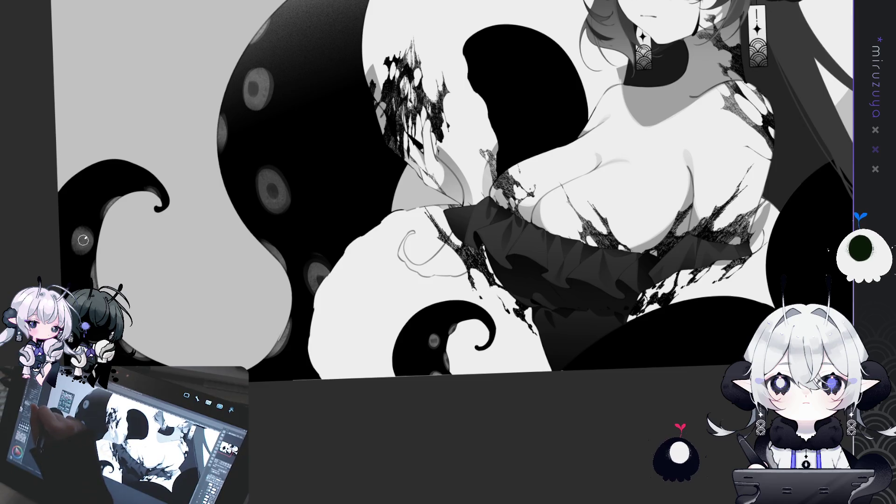
{"action": "left_click_drag", "start_coordinate": [79, 241], "coordinate": [83, 240]}
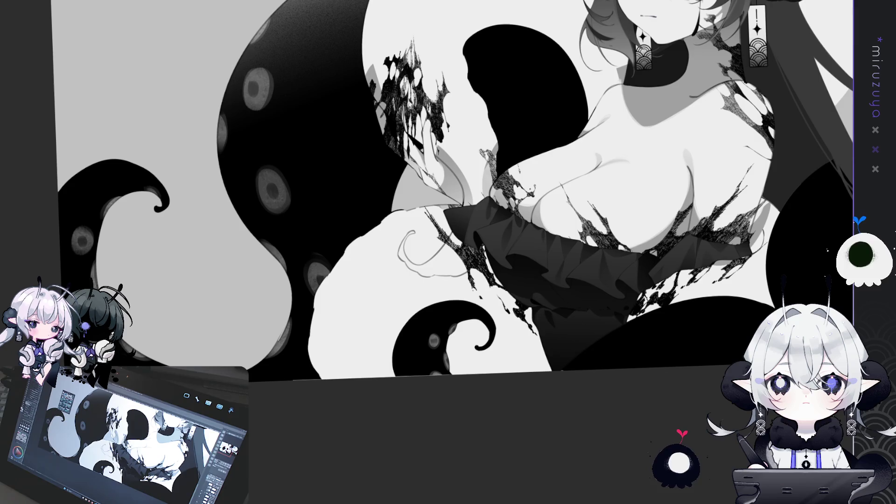
{"action": "key", "text": "ctrl+z"}
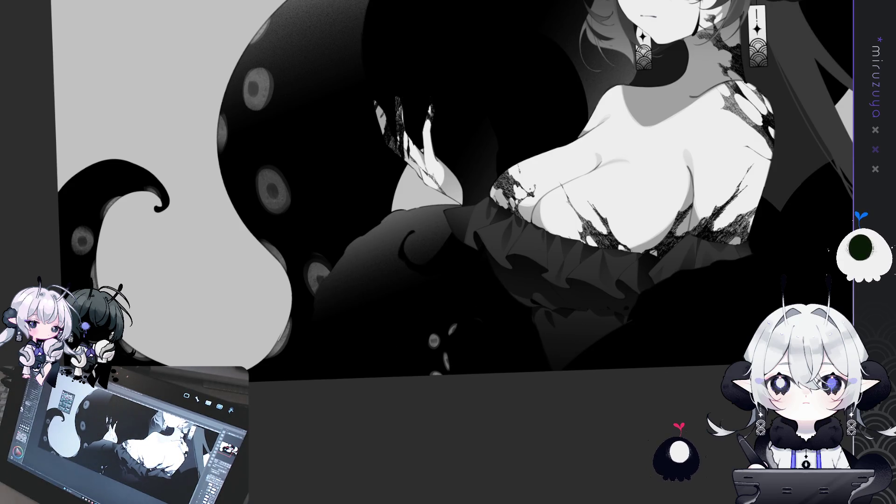
- Switch the visible tentacle layer and paint soft light grey highlights, redoing one stroke thinner
{"action": "left_click_drag", "start_coordinate": [410, 248], "coordinate": [489, 222]}
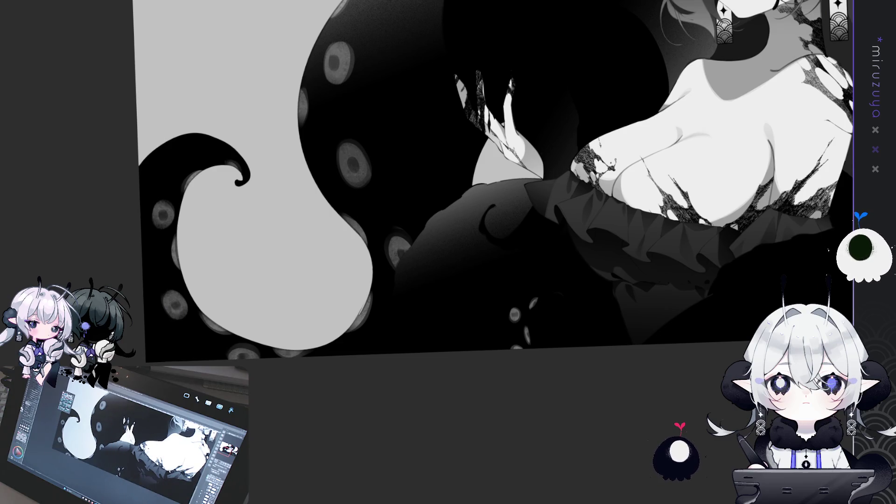
{"action": "key", "text": "ctrl+y"}
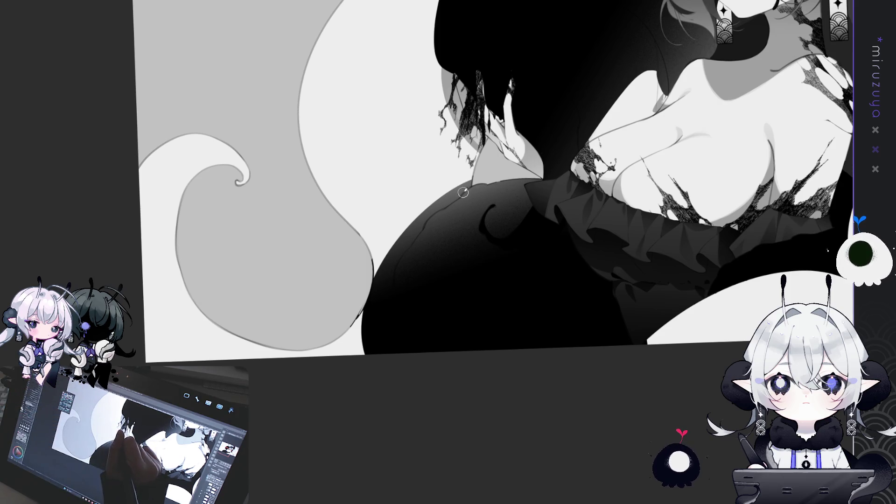
{"action": "mouse_move", "coordinate": [465, 195]}
{"action": "left_mouse_down"}
{"action": "mouse_move", "coordinate": [481, 189]}
{"action": "mouse_move", "coordinate": [427, 224]}
{"action": "mouse_move", "coordinate": [440, 208]}
{"action": "left_mouse_up"}
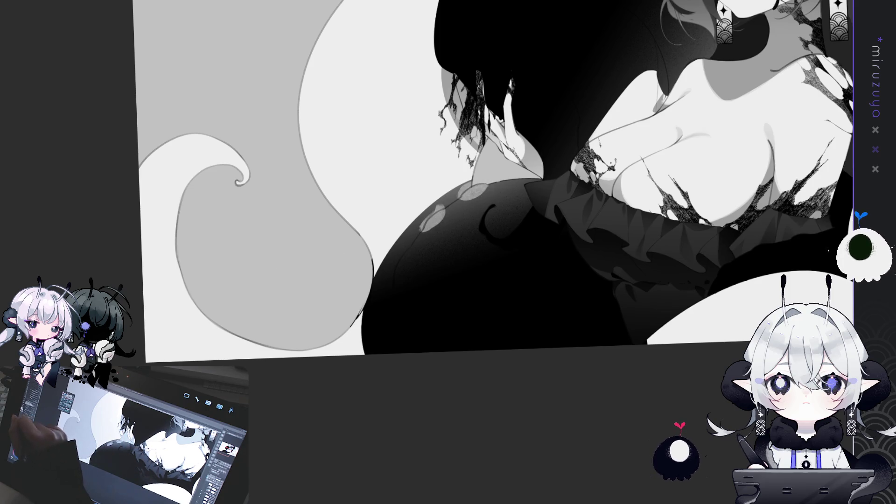
{"action": "left_click_drag", "start_coordinate": [404, 252], "coordinate": [391, 277]}
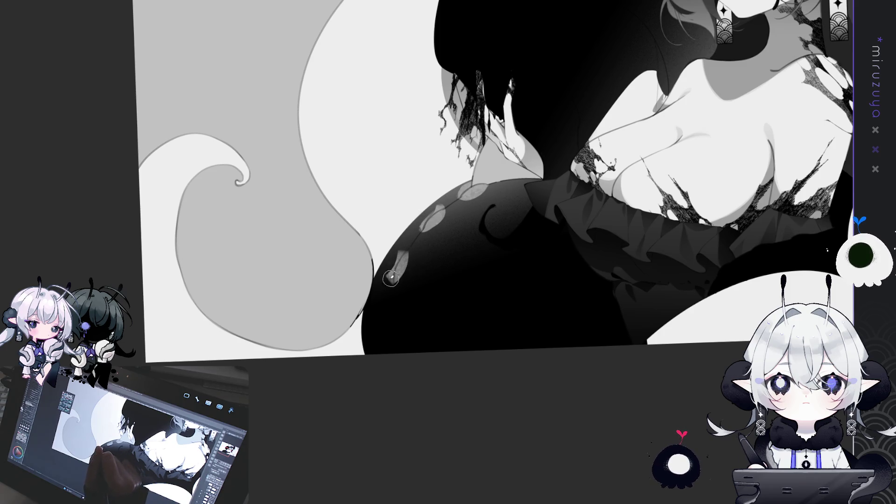
{"action": "mouse_move", "coordinate": [383, 332]}
{"action": "left_mouse_down"}
{"action": "mouse_move", "coordinate": [373, 322]}
{"action": "mouse_move", "coordinate": [378, 355]}
{"action": "mouse_move", "coordinate": [373, 313]}
{"action": "mouse_move", "coordinate": [396, 370]}
{"action": "left_mouse_up"}
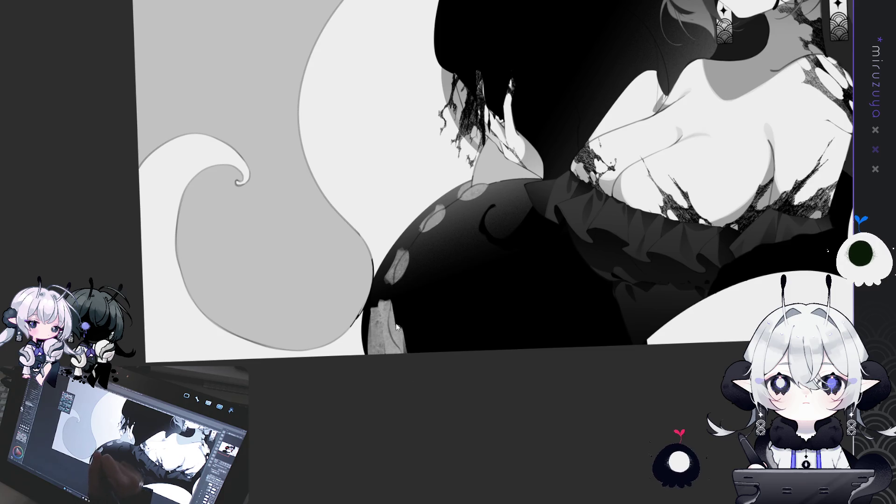
{"action": "key", "text": "ctrl+z"}
{"action": "mouse_move", "coordinate": [384, 310]}
{"action": "left_mouse_down"}
{"action": "mouse_move", "coordinate": [397, 348]}
{"action": "mouse_move", "coordinate": [388, 321]}
{"action": "left_mouse_up"}
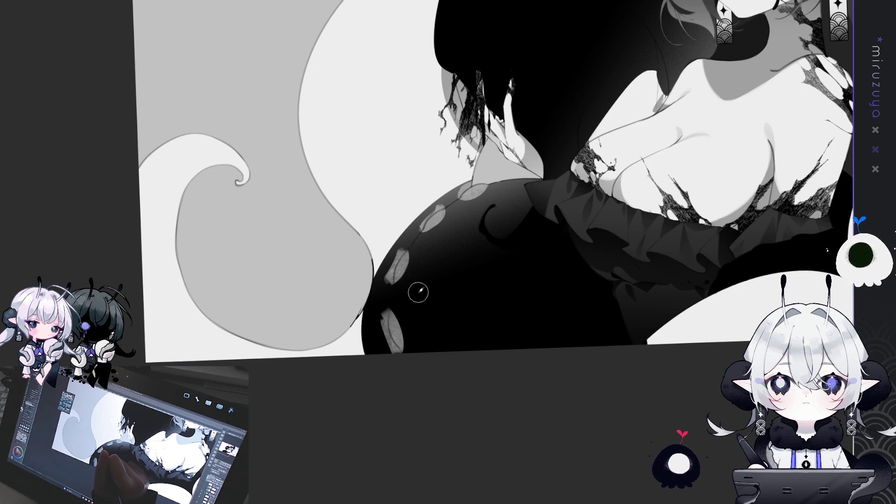
- Dab a row of four oval suckers up the dark tentacle, then zoom out to check
{"action": "left_click_drag", "start_coordinate": [417, 292], "coordinate": [414, 304]}
{"action": "left_click_drag", "start_coordinate": [435, 247], "coordinate": [434, 254]}
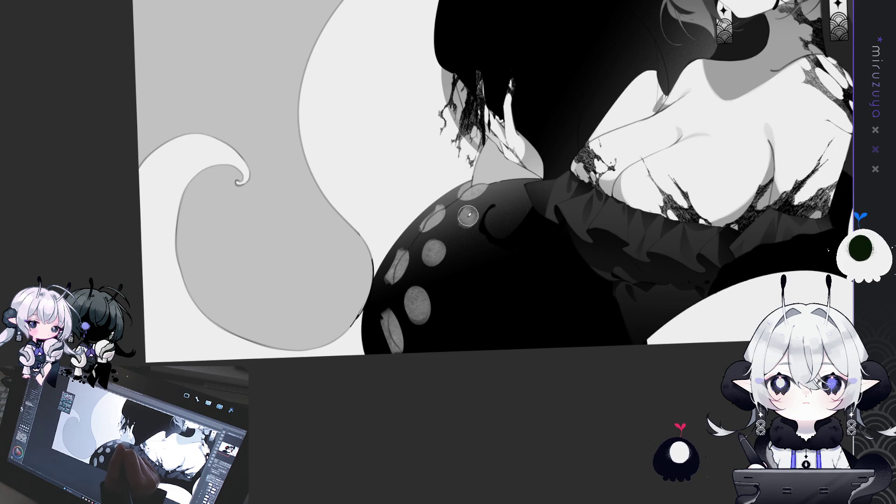
{"action": "left_click_drag", "start_coordinate": [470, 213], "coordinate": [468, 219]}
{"action": "left_click_drag", "start_coordinate": [522, 194], "coordinate": [524, 206]}
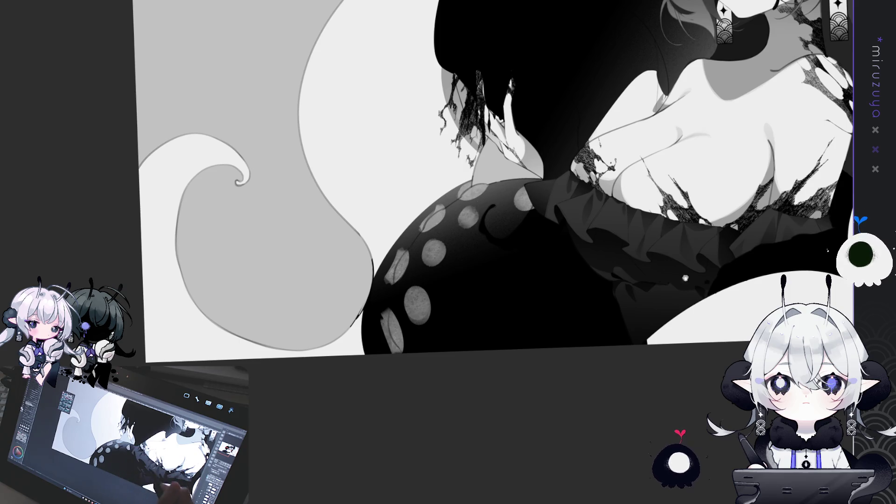
{"action": "key", "text": "ctrl+0"}
{"action": "mouse_move", "coordinate": [407, 424]}
{"action": "left_mouse_down"}
{"action": "mouse_move", "coordinate": [464, 430]}
{"action": "mouse_move", "coordinate": [622, 393]}
{"action": "mouse_move", "coordinate": [647, 353]}
{"action": "left_mouse_up"}
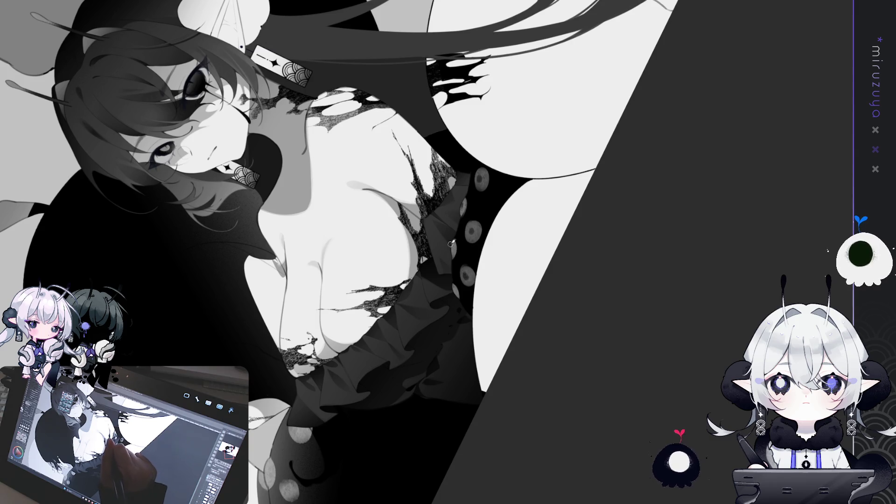
- Level, zoom out and pan the view to show the girl's head and the right-side tentacle
{"action": "mouse_move", "coordinate": [469, 275]}
{"action": "left_mouse_down"}
{"action": "mouse_move", "coordinate": [604, 304]}
{"action": "mouse_move", "coordinate": [436, 382]}
{"action": "mouse_move", "coordinate": [555, 296]}
{"action": "mouse_move", "coordinate": [394, 341]}
{"action": "mouse_move", "coordinate": [476, 320]}
{"action": "mouse_move", "coordinate": [403, 238]}
{"action": "left_mouse_up"}
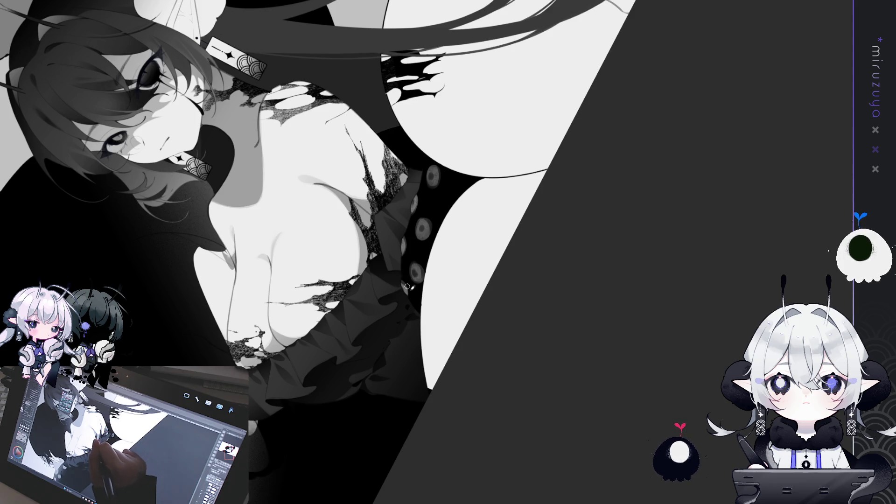
{"action": "scroll", "coordinate": [426, 436], "scroll_direction": "up", "scroll_amount": 3}
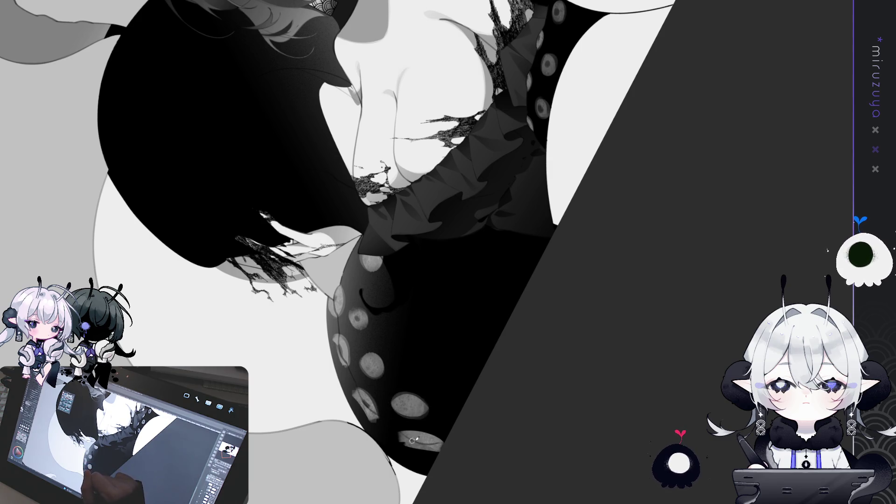
{"action": "left_click_drag", "start_coordinate": [460, 410], "coordinate": [247, 336]}
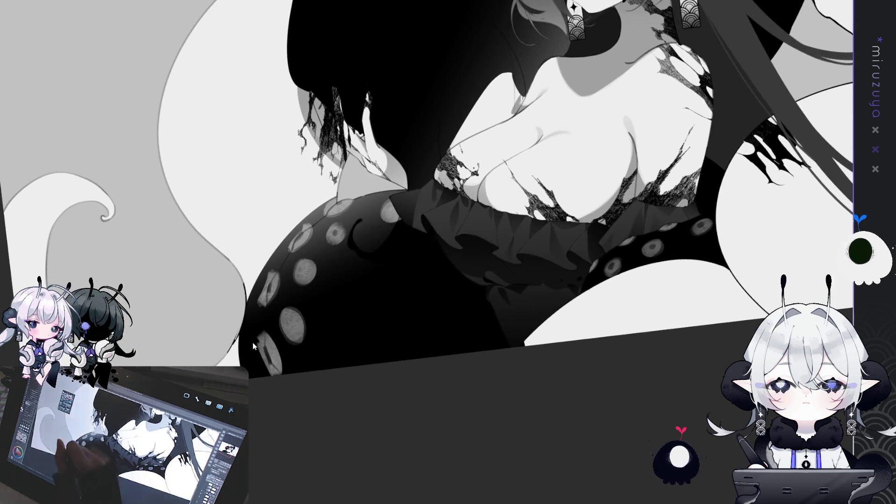
{"action": "mouse_move", "coordinate": [420, 117]}
{"action": "left_mouse_down"}
{"action": "mouse_move", "coordinate": [314, 314]}
{"action": "mouse_move", "coordinate": [226, 378]}
{"action": "mouse_move", "coordinate": [215, 425]}
{"action": "left_mouse_up"}
{"action": "left_click_drag", "start_coordinate": [583, 280], "coordinate": [612, 257]}
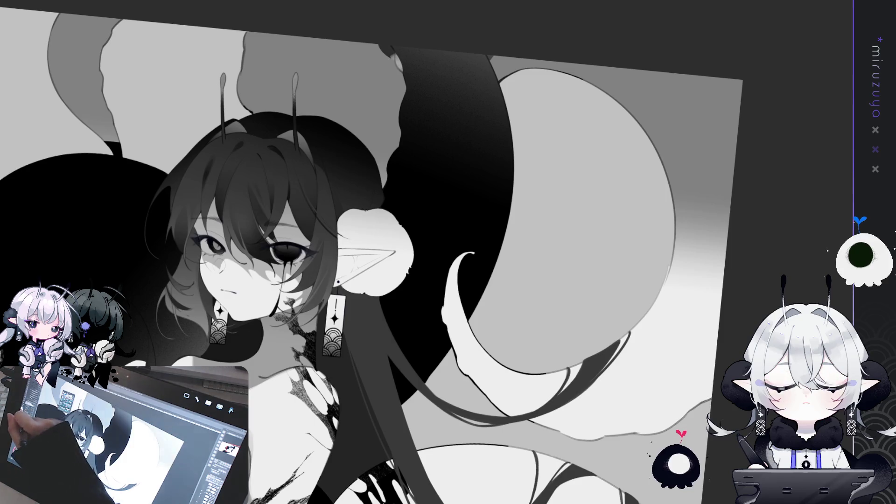
- Paint a light edge highlight and two oval suckers on the tentacle arching behind her head
{"action": "left_click_drag", "start_coordinate": [129, 244], "coordinate": [397, 331]}
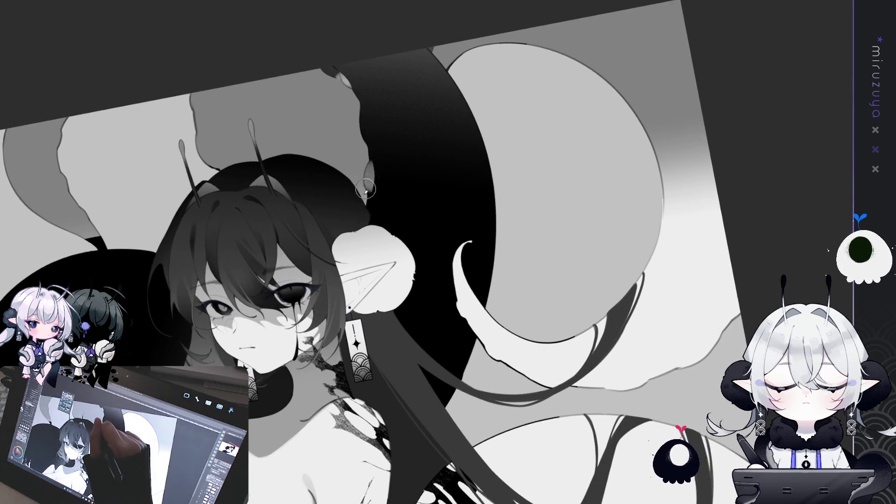
{"action": "left_click_drag", "start_coordinate": [354, 101], "coordinate": [376, 146]}
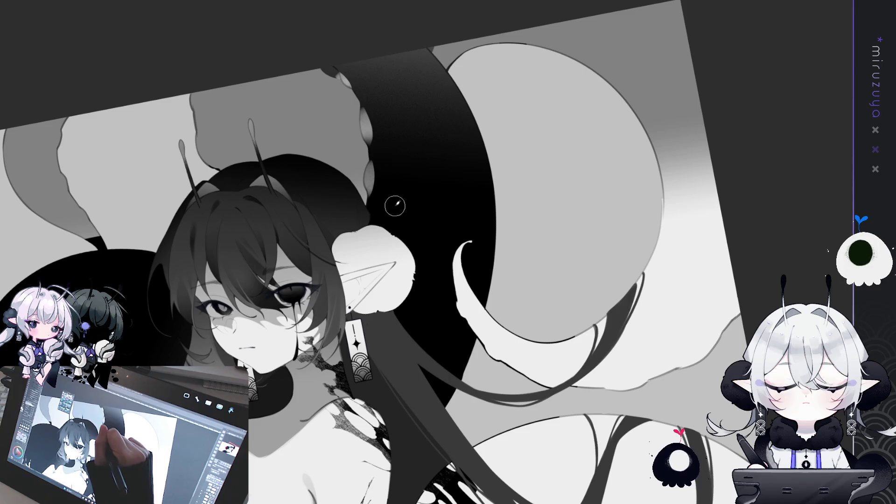
{"action": "mouse_move", "coordinate": [398, 202]}
{"action": "left_mouse_down"}
{"action": "mouse_move", "coordinate": [387, 211]}
{"action": "mouse_move", "coordinate": [380, 202]}
{"action": "mouse_move", "coordinate": [388, 219]}
{"action": "left_mouse_up"}
{"action": "left_click_drag", "start_coordinate": [403, 153], "coordinate": [399, 134]}
{"action": "mouse_move", "coordinate": [376, 75]}
{"action": "left_mouse_down"}
{"action": "mouse_move", "coordinate": [645, 149]}
{"action": "mouse_move", "coordinate": [450, 129]}
{"action": "left_mouse_up"}
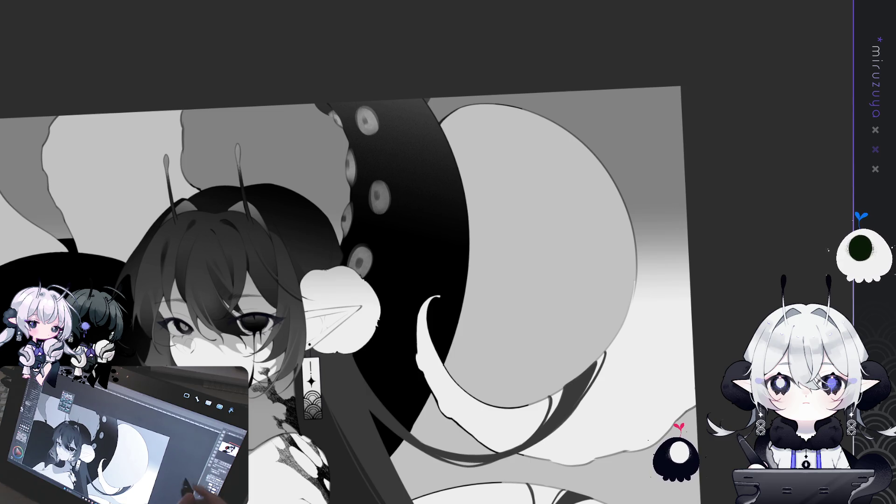
- Straighten and fit the view, then toggle the tentacle layer to compare it over the white tentacle
{"action": "key", "text": "ctrl+at"}
{"action": "key", "text": "ctrl+0"}
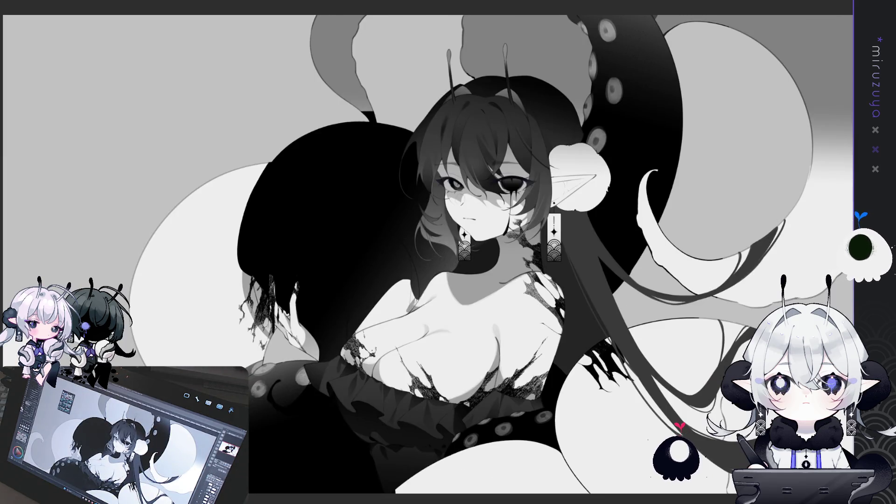
{"action": "key", "text": "ctrl+z"}
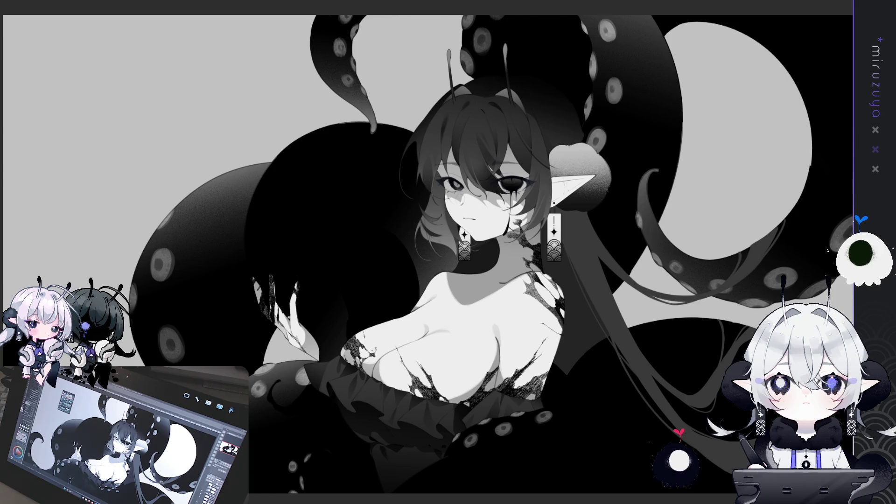
{"action": "key", "text": "ctrl+y"}
{"action": "key", "text": "ctrl+z"}
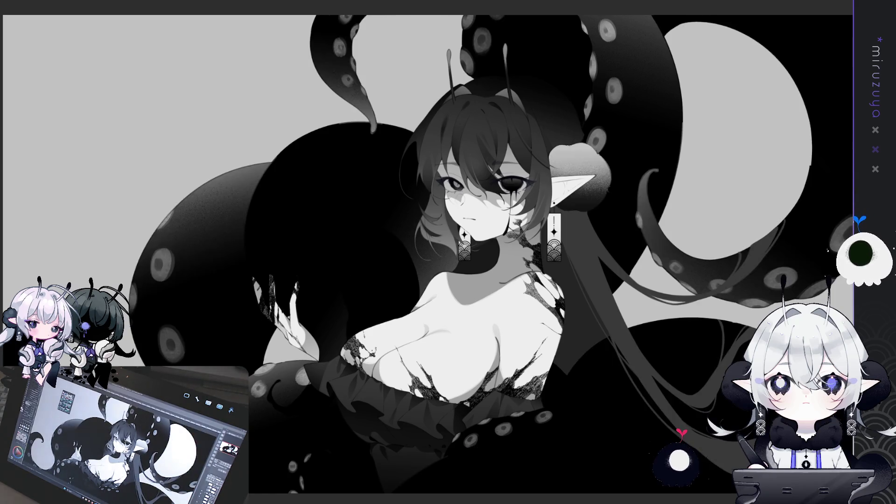
{"action": "key", "text": "ctrl+y"}
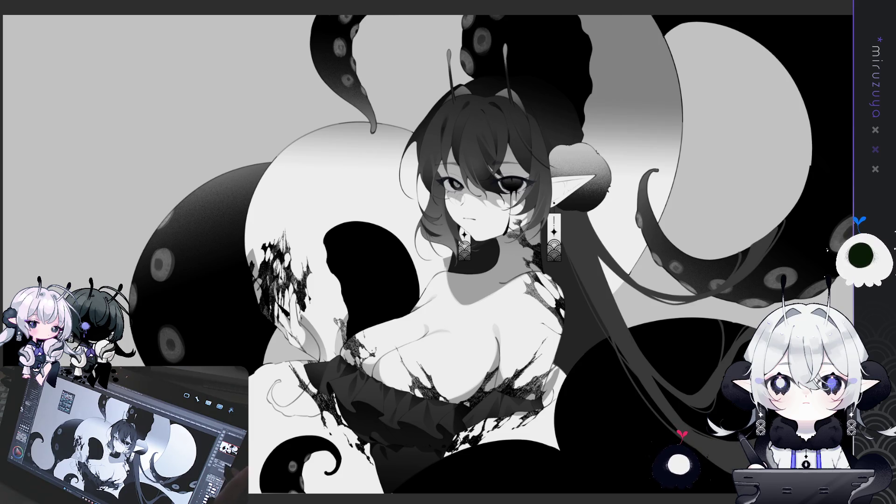
- Zoom around the girl and turn the black shape behind her translucent dark grey
{"action": "key", "text": "ctrl+plus"}
{"action": "key", "text": "ctrl+minus"}
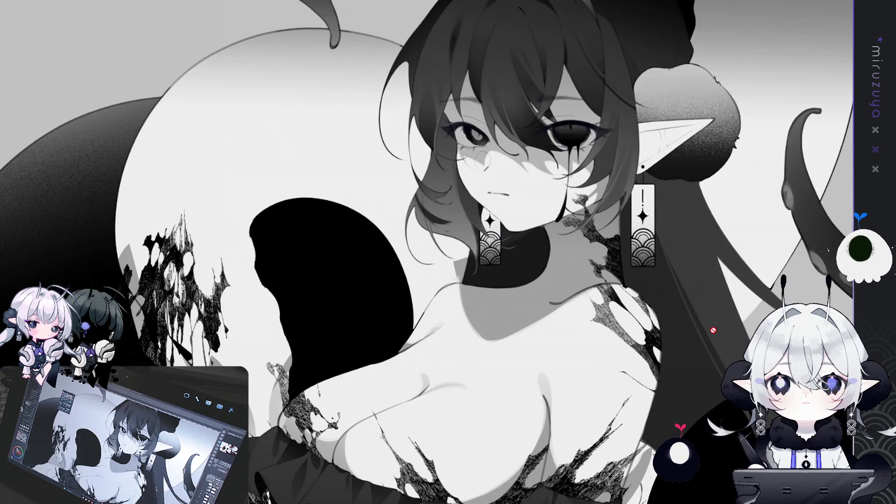
{"action": "key", "text": "ctrl+minus"}
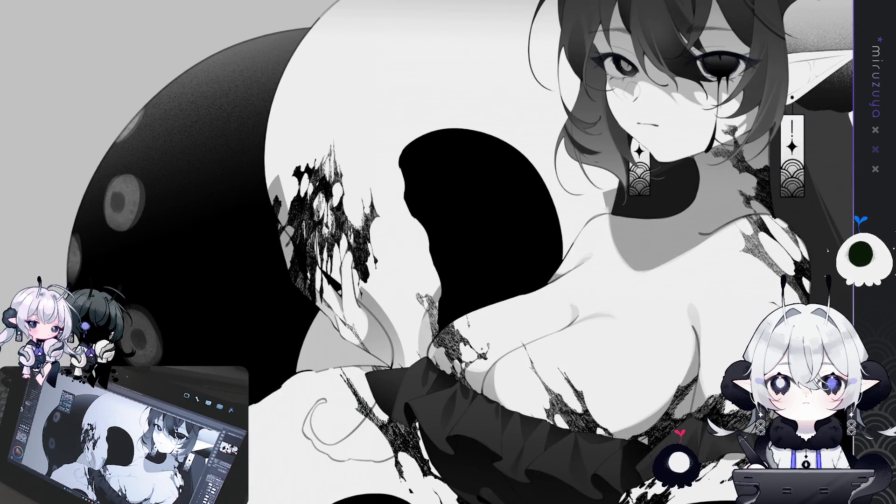
{"action": "key", "text": "ctrl+plus"}
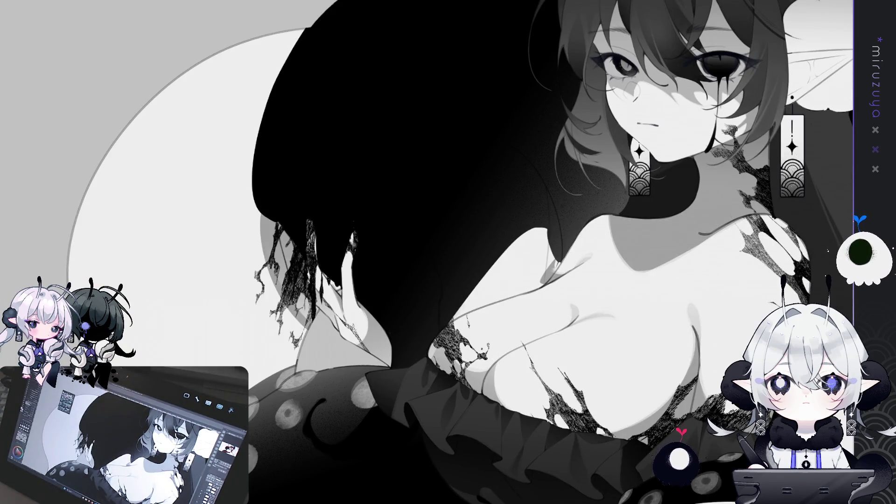
{"action": "key", "text": "ctrl+z"}
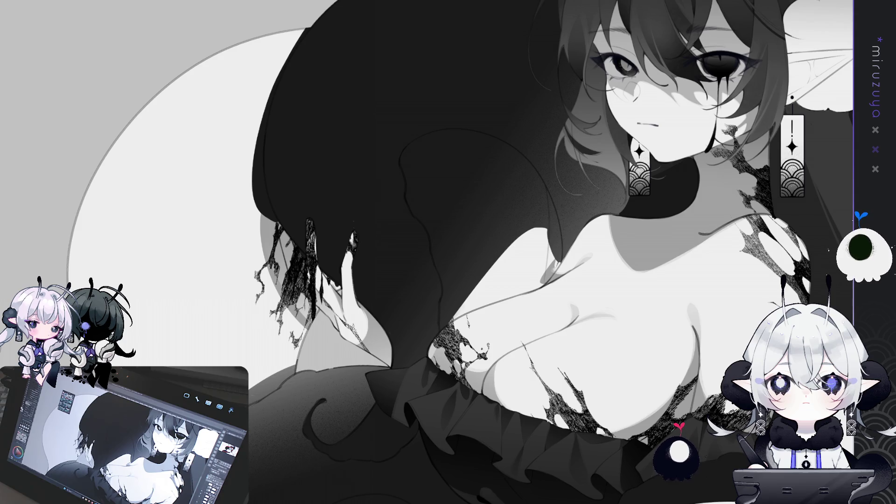
- Enlarge the brush and dab light grey sucker spots down the lower tentacle
{"action": "left_click_drag", "start_coordinate": [418, 215], "coordinate": [391, 174]}
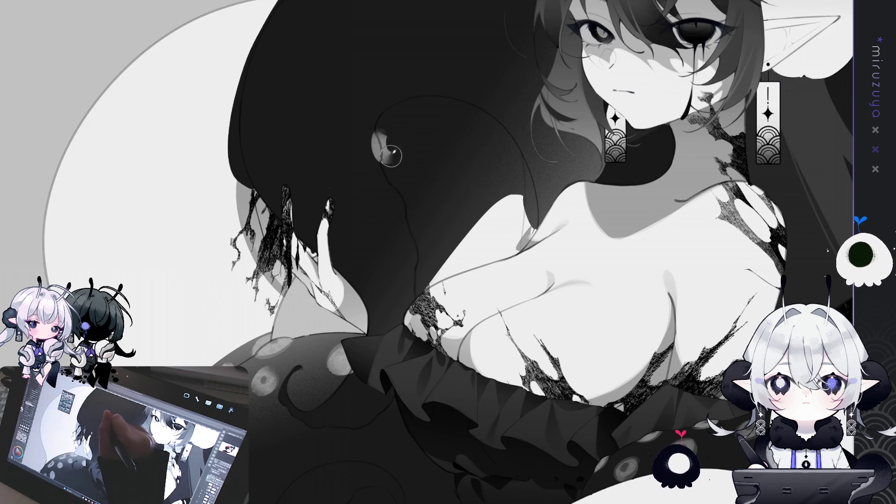
{"action": "mouse_move", "coordinate": [371, 138]}
{"action": "left_mouse_down"}
{"action": "mouse_move", "coordinate": [383, 143]}
{"action": "mouse_move", "coordinate": [400, 195]}
{"action": "left_mouse_up"}
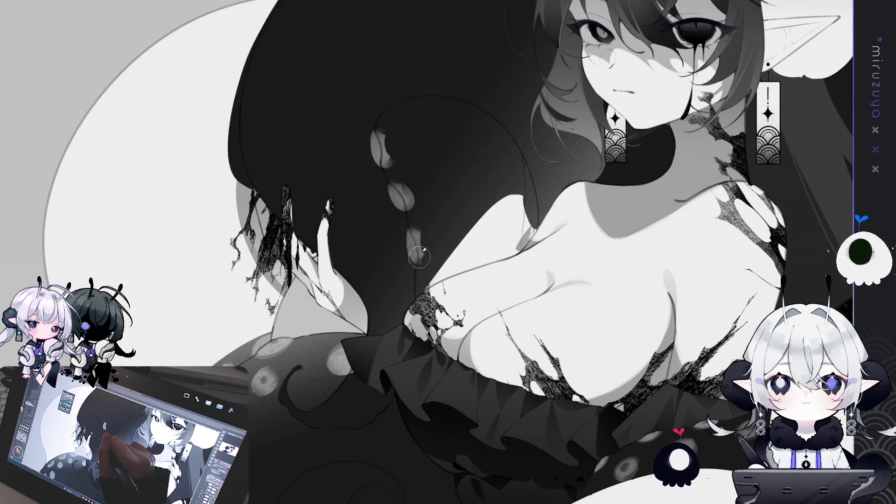
{"action": "left_click_drag", "start_coordinate": [461, 189], "coordinate": [445, 228]}
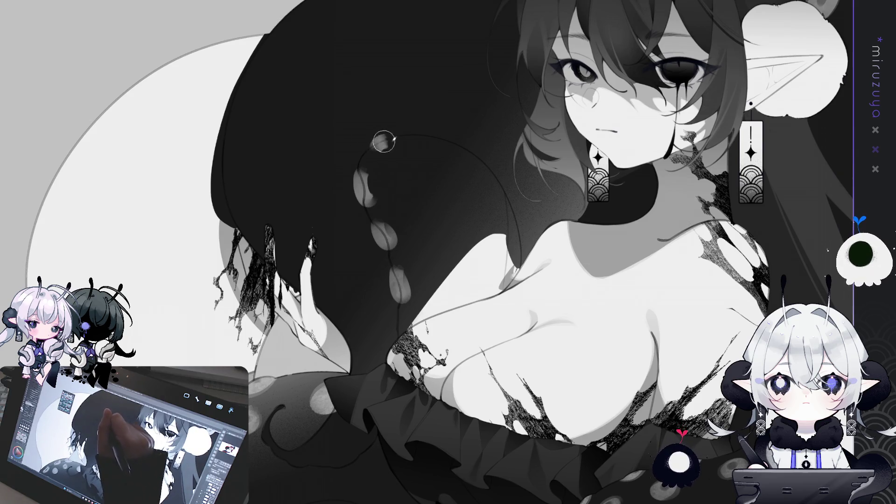
{"action": "key", "text": "]"}
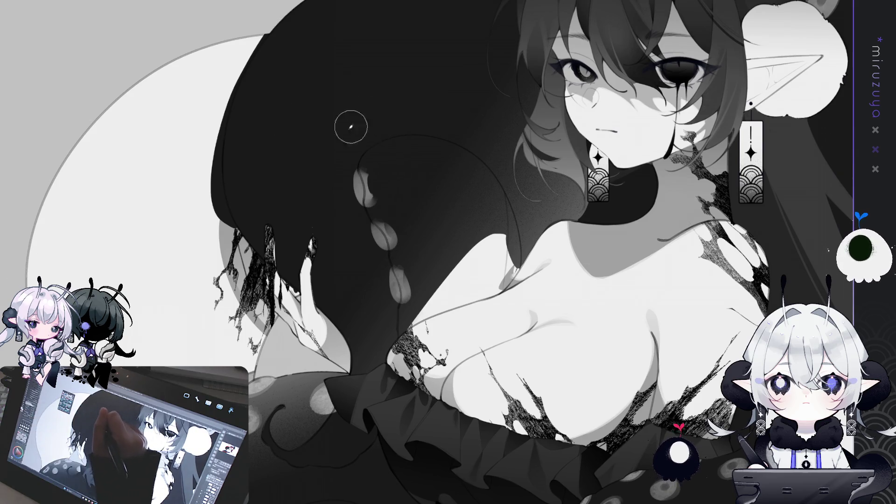
{"action": "left_click_drag", "start_coordinate": [328, 153], "coordinate": [327, 149]}
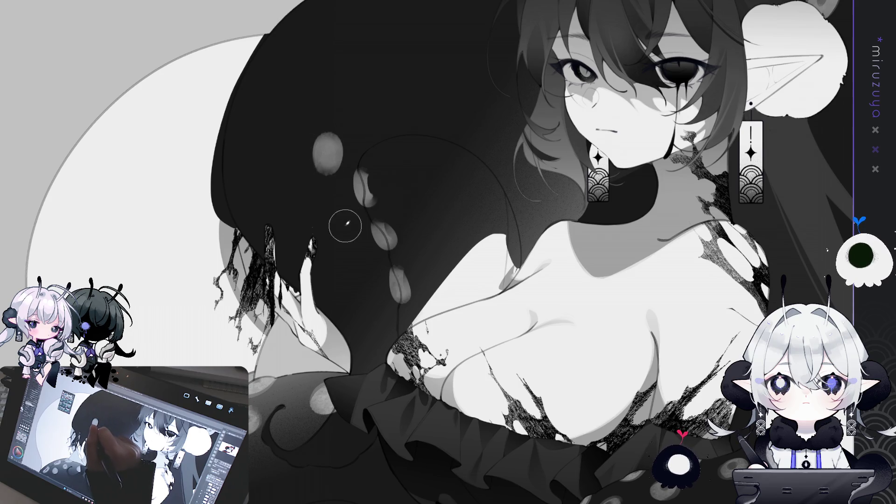
{"action": "left_click_drag", "start_coordinate": [340, 234], "coordinate": [341, 234]}
{"action": "left_click_drag", "start_coordinate": [362, 266], "coordinate": [365, 281]}
{"action": "left_click_drag", "start_coordinate": [387, 348], "coordinate": [387, 346]}
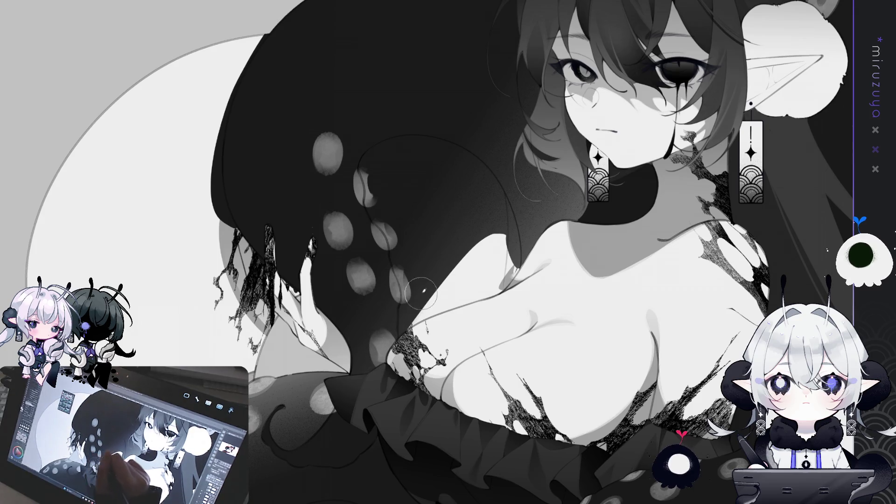
- Add more light grey sucker spots along the upper edge and beside the hair and neck
{"action": "left_click_drag", "start_coordinate": [472, 229], "coordinate": [451, 294]}
{"action": "left_click_drag", "start_coordinate": [355, 169], "coordinate": [357, 168]}
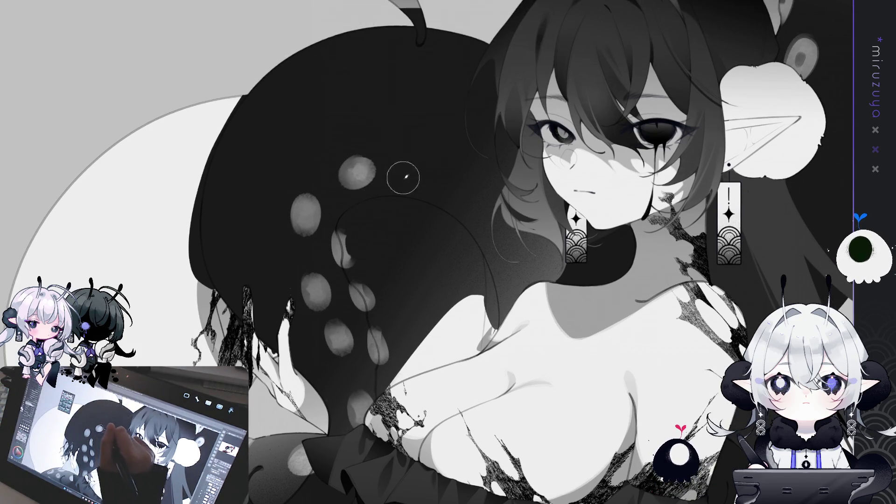
{"action": "left_click_drag", "start_coordinate": [436, 171], "coordinate": [437, 170]}
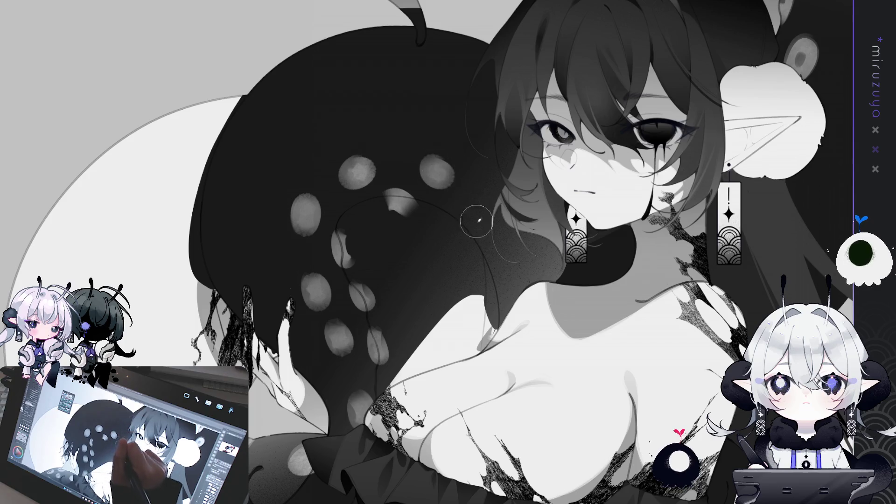
{"action": "mouse_move", "coordinate": [462, 225]}
{"action": "left_mouse_down"}
{"action": "mouse_move", "coordinate": [469, 238]}
{"action": "mouse_move", "coordinate": [494, 201]}
{"action": "mouse_move", "coordinate": [509, 210]}
{"action": "left_mouse_up"}
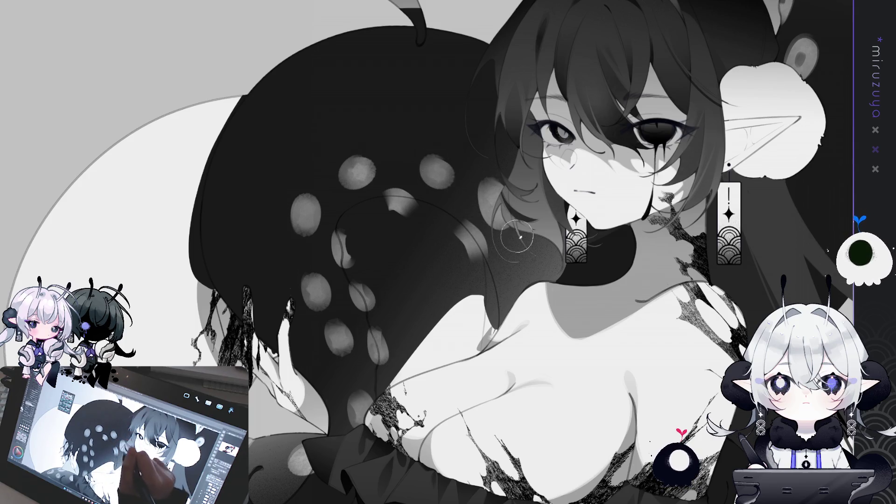
{"action": "mouse_move", "coordinate": [536, 263]}
{"action": "left_mouse_down"}
{"action": "mouse_move", "coordinate": [535, 299]}
{"action": "mouse_move", "coordinate": [498, 308]}
{"action": "mouse_move", "coordinate": [494, 326]}
{"action": "left_mouse_up"}
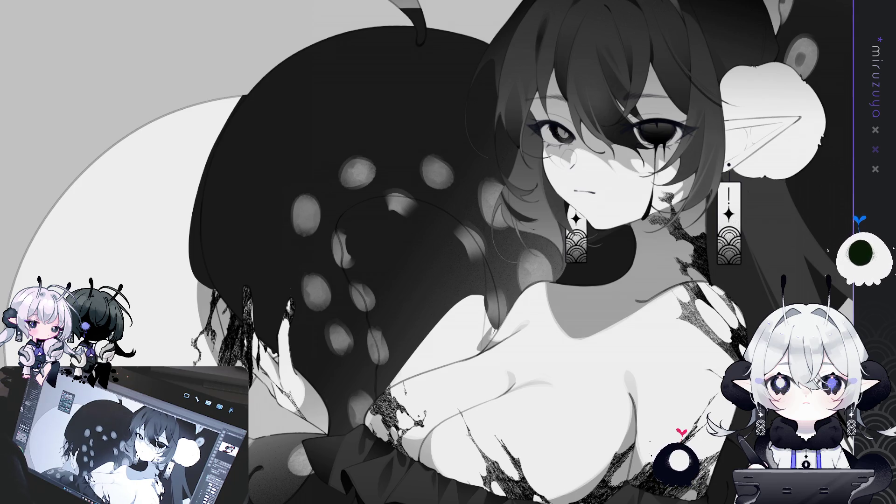
- Tap dark centres into each sucker spot, then fit the whole illustration in the window
{"action": "left_click", "coordinate": [305, 216]}
{"action": "left_click", "coordinate": [319, 291]}
{"action": "left_click", "coordinate": [339, 336]}
{"action": "left_click", "coordinate": [361, 297]}
{"action": "left_click", "coordinate": [363, 406]}
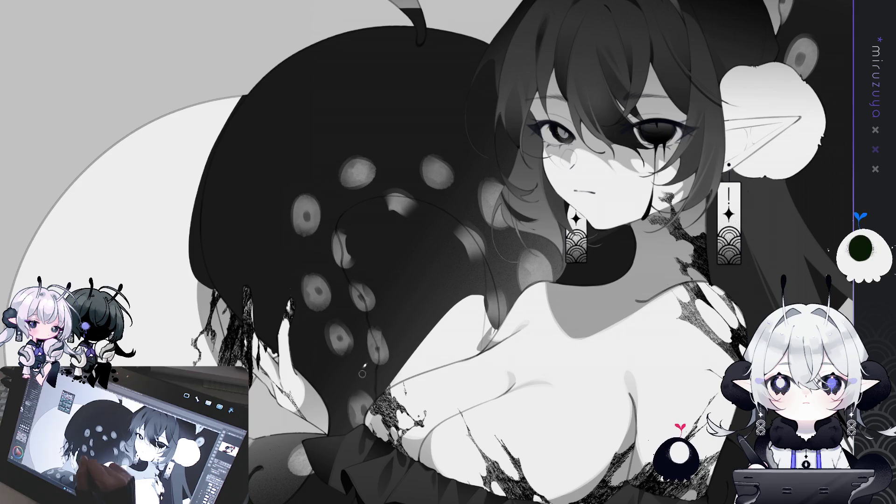
{"action": "left_click", "coordinate": [358, 173]}
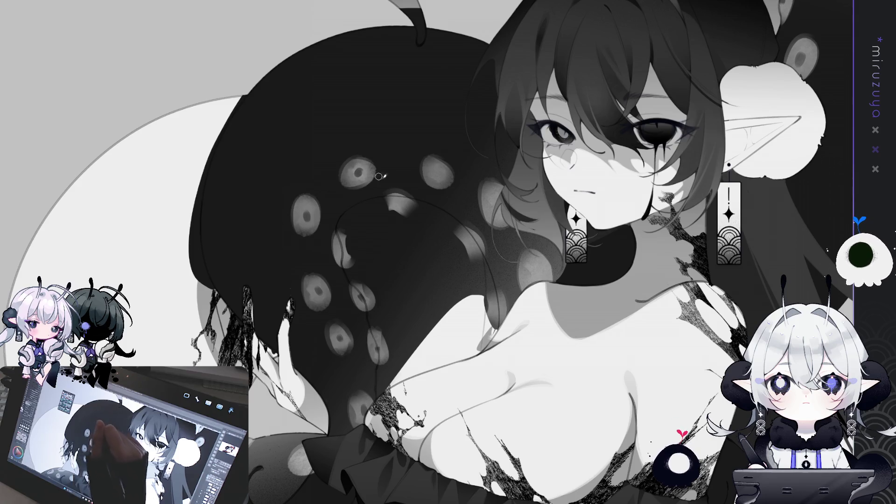
{"action": "left_click", "coordinate": [438, 172]}
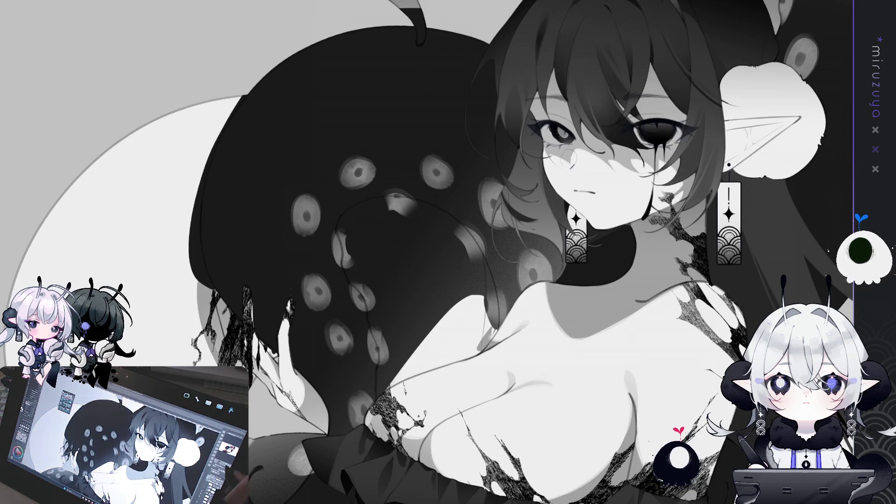
{"action": "key", "text": "ctrl+0"}
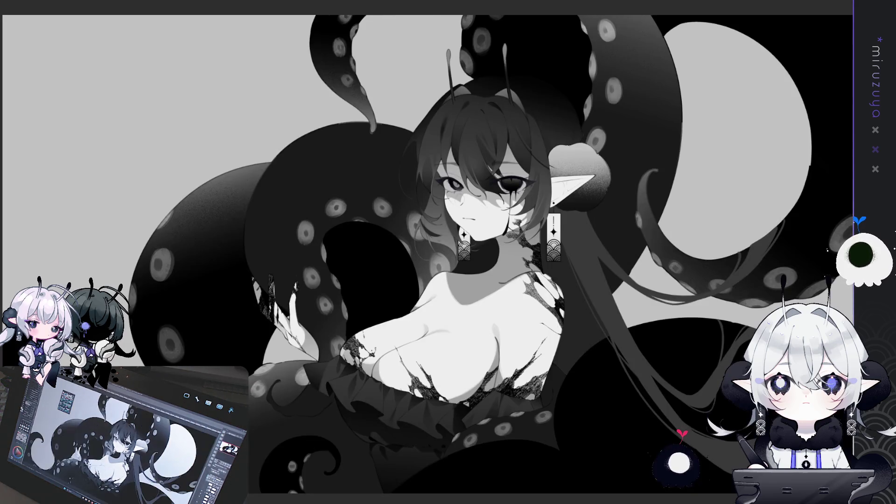
- Zoom in on the torso, compare tentacles with and without the grey gradient, and rotate the view
{"action": "left_click_drag", "start_coordinate": [631, 432], "coordinate": [720, 394]}
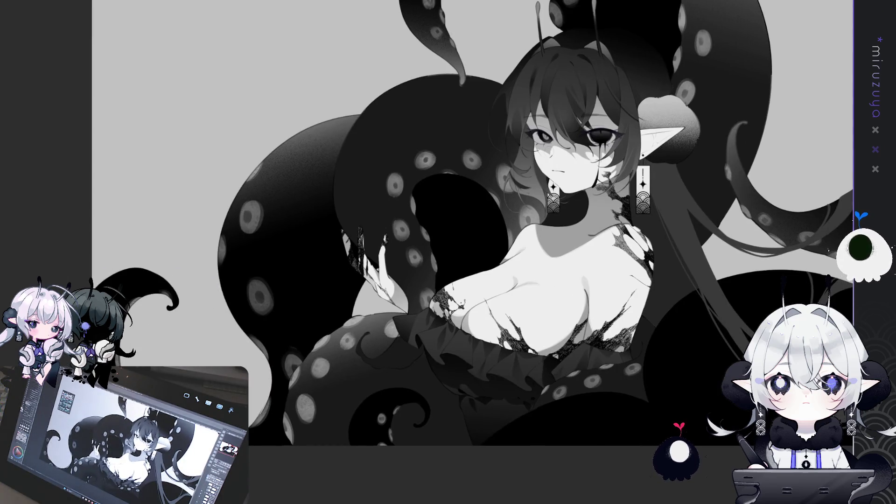
{"action": "key", "text": "ctrl+z"}
{"action": "key", "text": "ctrl+plus"}
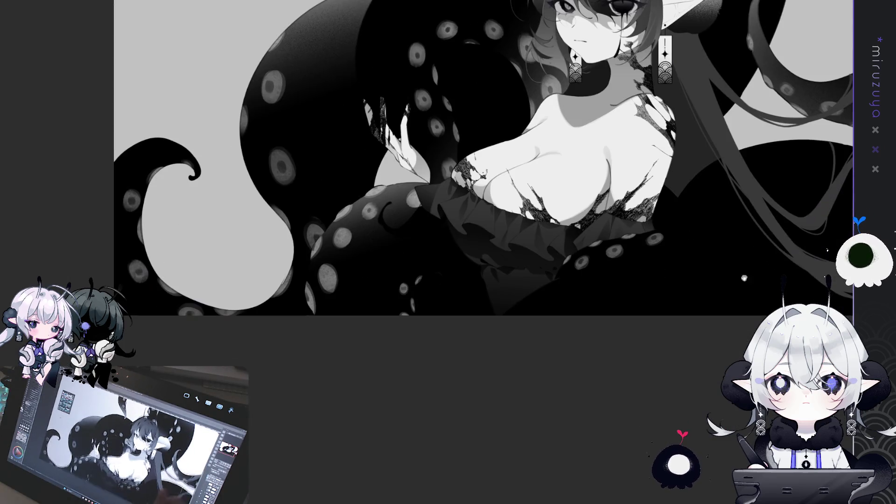
{"action": "key", "text": "ctrl+plus"}
{"action": "key", "text": "ctrl+y"}
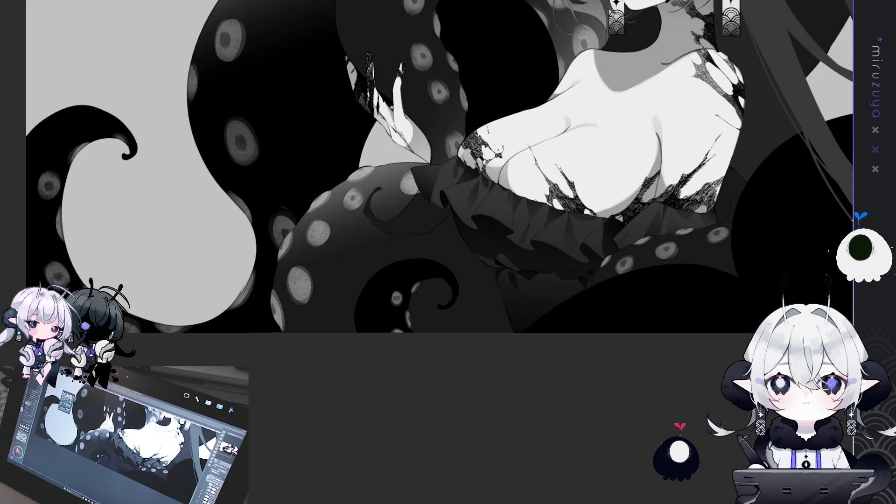
{"action": "key", "text": "minus"}
{"action": "key", "text": "asciicircum"}
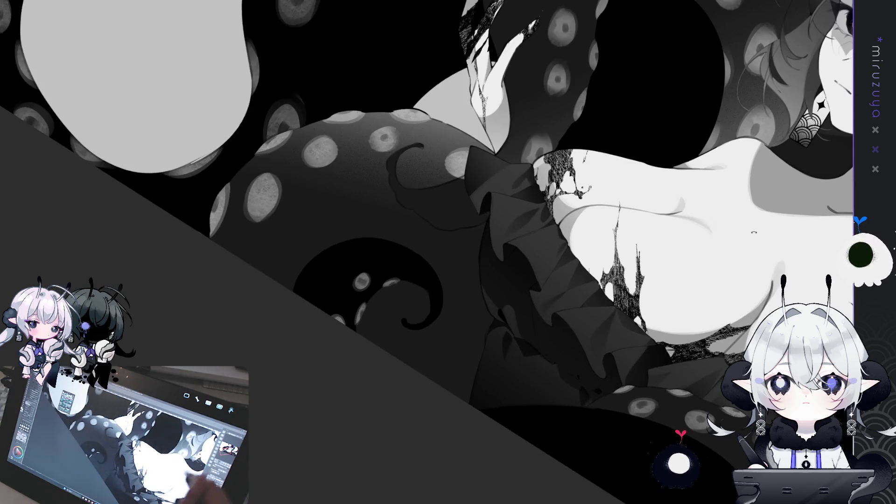
{"action": "key", "text": "asciicircum"}
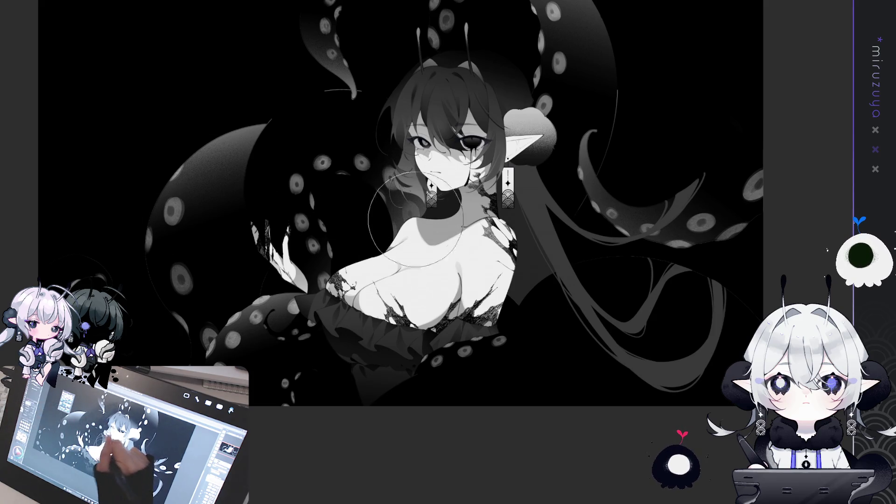
- Try broad dark shading over the tentacle suckers with a larger brush, then undo it
{"action": "left_click_drag", "start_coordinate": [308, 341], "coordinate": [324, 304]}
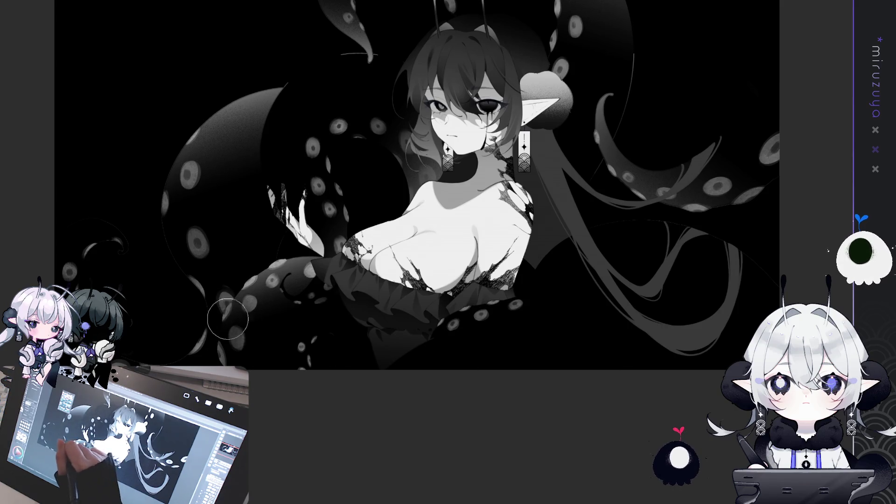
{"action": "key", "text": "bracketright"}
{"action": "key", "text": "bracketright"}
{"action": "key", "text": "bracketright"}
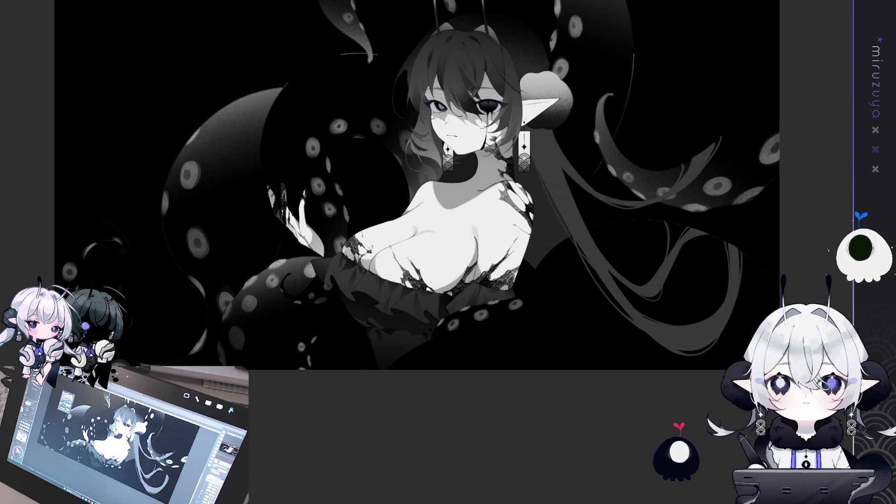
{"action": "left_click_drag", "start_coordinate": [242, 327], "coordinate": [355, 135]}
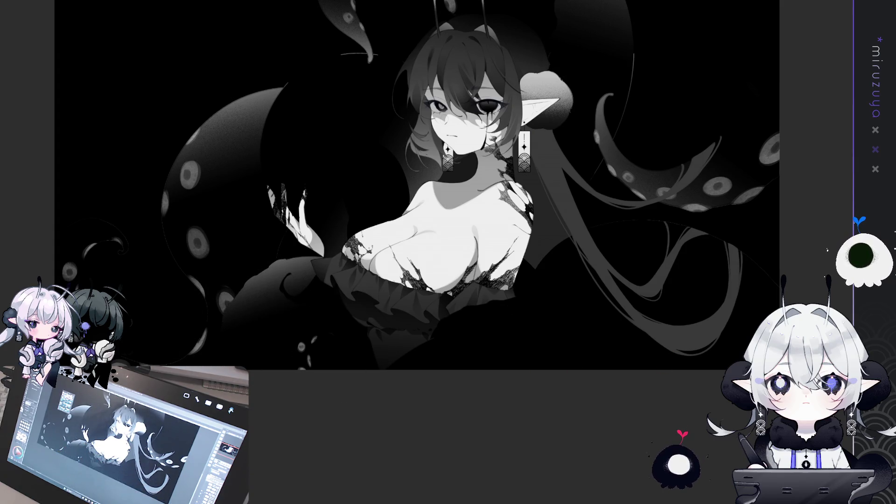
{"action": "key", "text": "ctrl+z"}
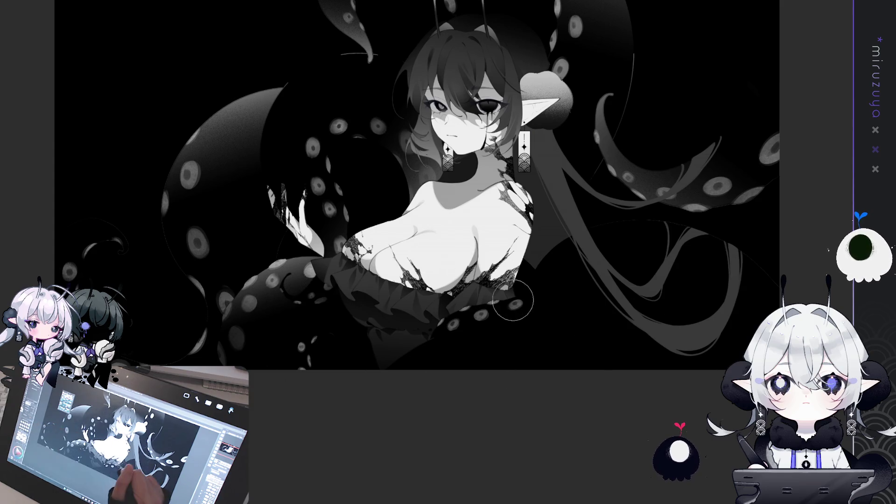
{"action": "scroll", "coordinate": [596, 292], "scroll_direction": "up", "scroll_amount": 5}
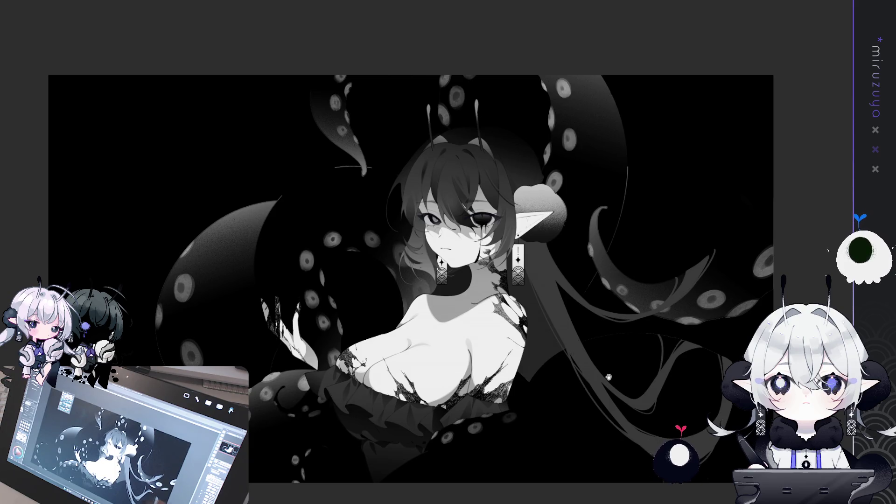
- Shrink the brush and reposition the view around the darkened illustration
{"action": "left_click_drag", "start_coordinate": [520, 120], "coordinate": [464, 107]}
{"action": "key", "text": "bracketleft"}
{"action": "key", "text": "bracketleft"}
{"action": "key", "text": "bracketleft"}
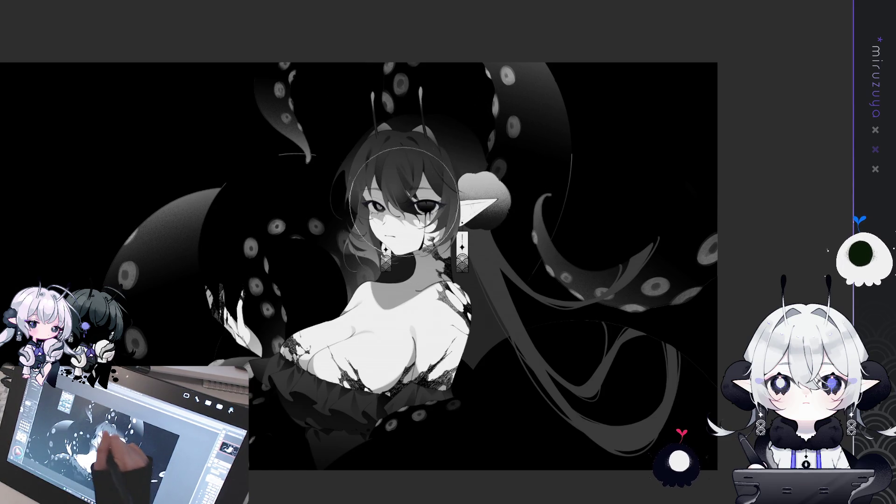
{"action": "left_click_drag", "start_coordinate": [504, 143], "coordinate": [635, 108]}
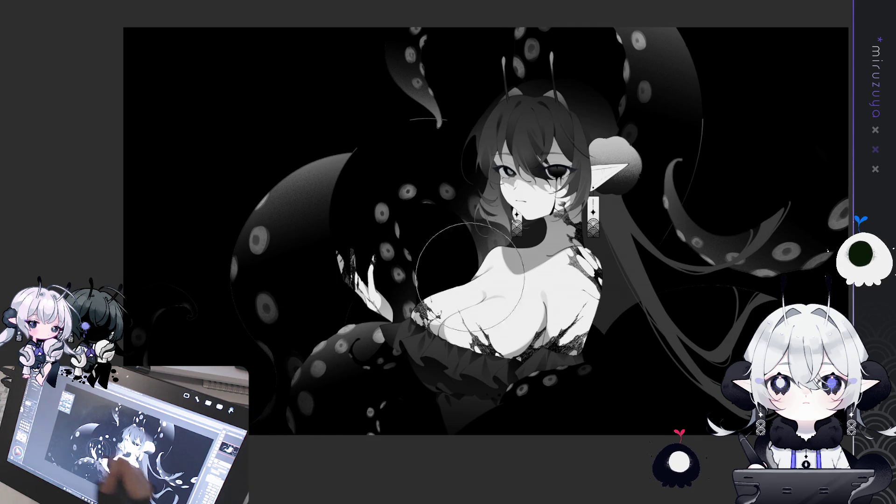
{"action": "left_click_drag", "start_coordinate": [492, 395], "coordinate": [411, 428]}
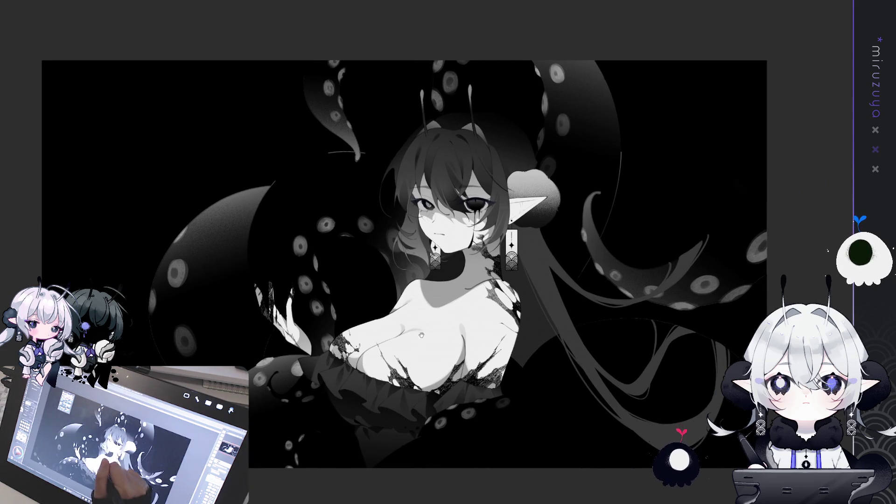
{"action": "left_click_drag", "start_coordinate": [358, 182], "coordinate": [330, 200]}
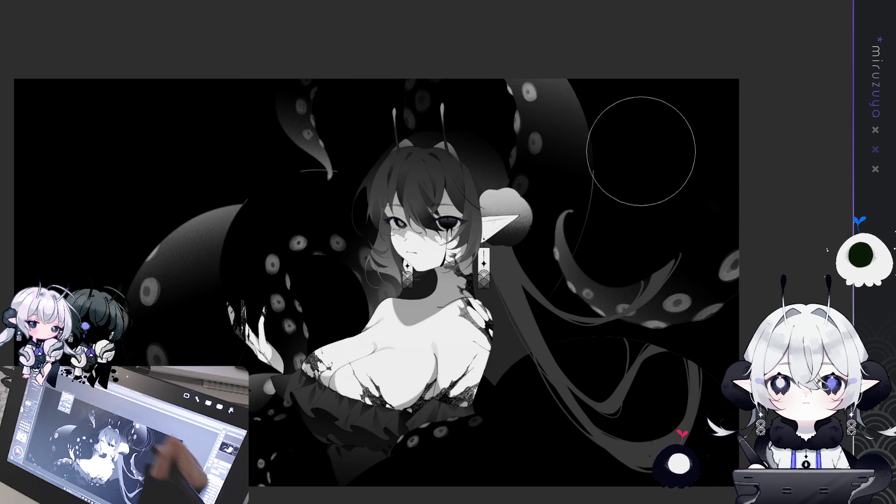
{"action": "left_click_drag", "start_coordinate": [610, 140], "coordinate": [563, 126]}
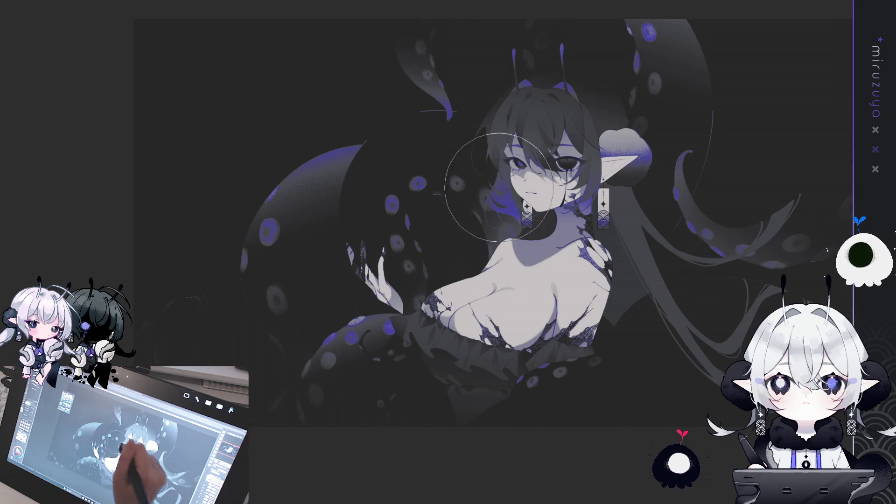
{"action": "left_click_drag", "start_coordinate": [475, 219], "coordinate": [398, 233]}
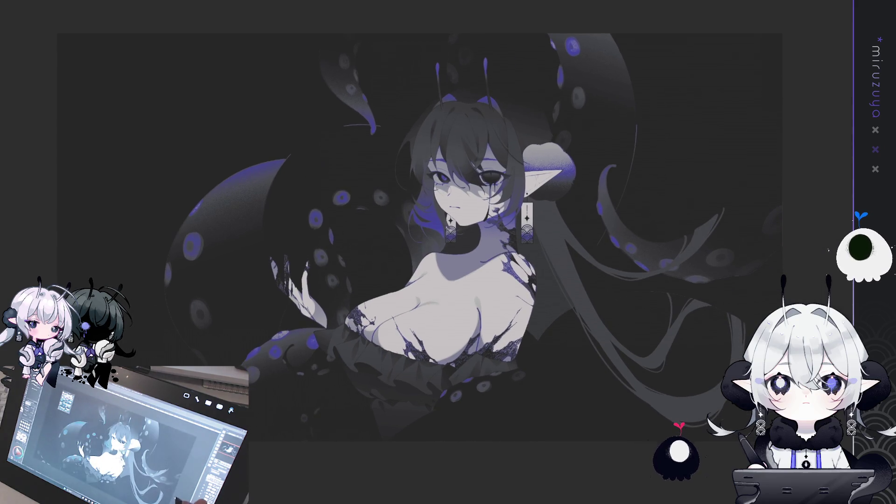
{"action": "left_click_drag", "start_coordinate": [709, 279], "coordinate": [762, 225]}
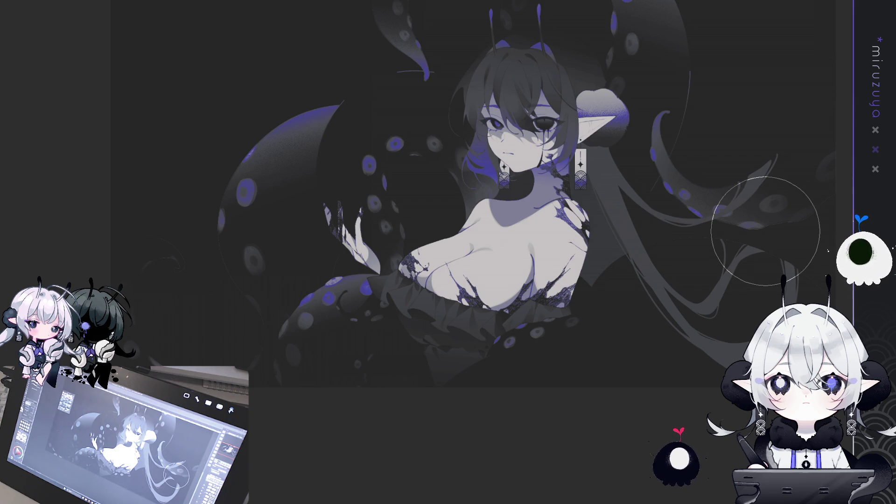
{"action": "key", "text": "ctrl+plus"}
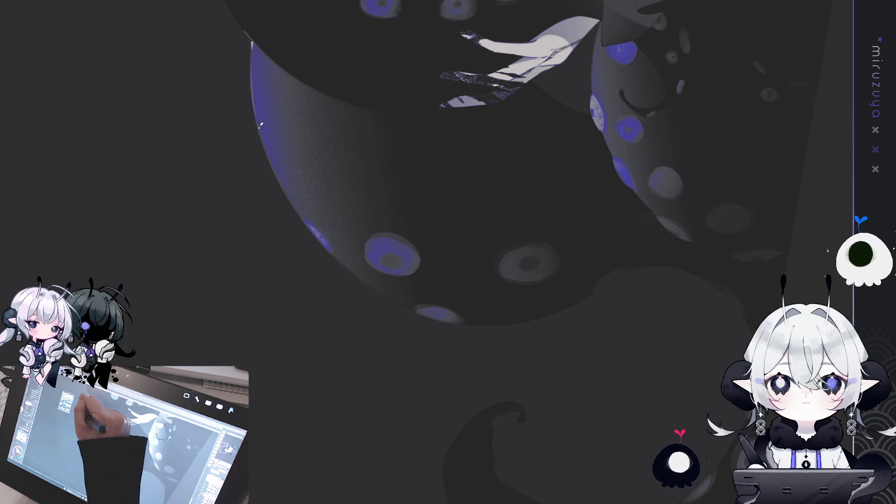
- Paint a purple rim stroke and a thin light highlight along the large tentacle's lower contour
{"action": "left_click_drag", "start_coordinate": [331, 252], "coordinate": [363, 214]}
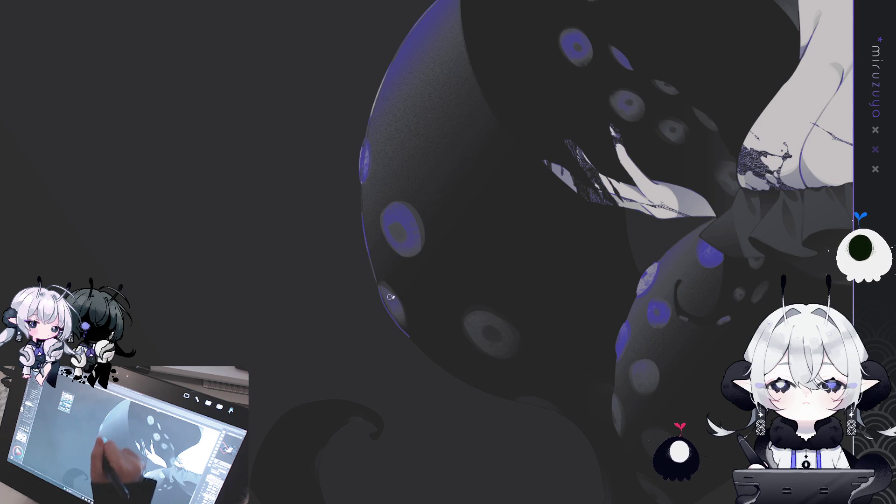
{"action": "scroll", "coordinate": [421, 295], "scroll_direction": "down", "scroll_amount": 3}
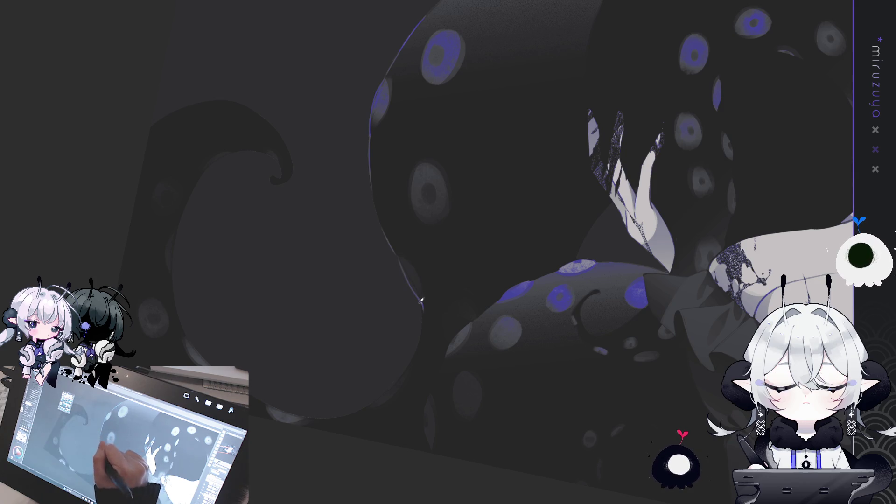
{"action": "left_click_drag", "start_coordinate": [422, 305], "coordinate": [414, 357]}
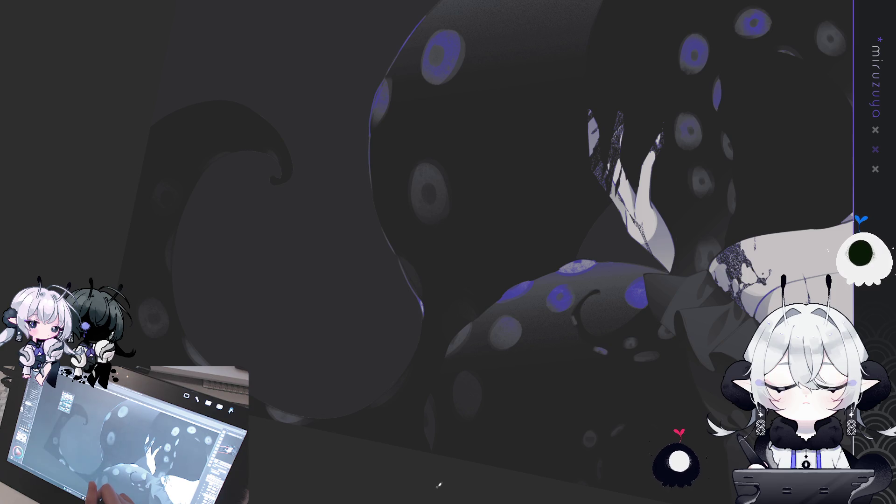
{"action": "mouse_move", "coordinate": [451, 449]}
{"action": "left_mouse_down"}
{"action": "mouse_move", "coordinate": [569, 358]}
{"action": "mouse_move", "coordinate": [554, 424]}
{"action": "mouse_move", "coordinate": [504, 223]}
{"action": "left_mouse_up"}
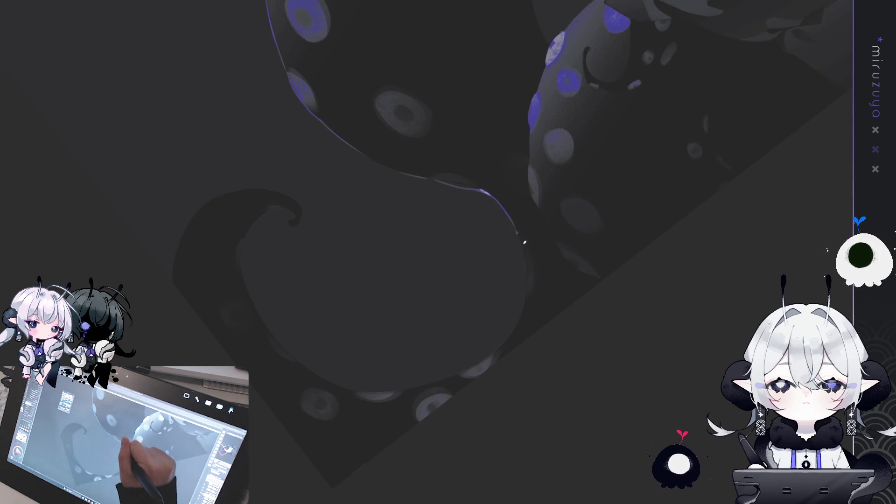
{"action": "mouse_move", "coordinate": [524, 244]}
{"action": "left_mouse_down"}
{"action": "mouse_move", "coordinate": [531, 436]}
{"action": "mouse_move", "coordinate": [280, 380]}
{"action": "left_mouse_up"}
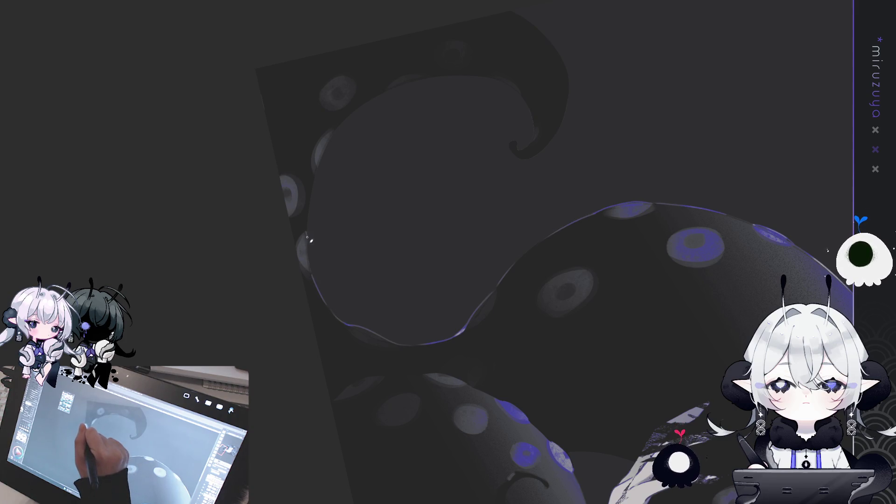
- Draw thin purple rim lines down the tentacle's left edge, turning the canvas between strokes
{"action": "left_click_drag", "start_coordinate": [316, 283], "coordinate": [279, 209]}
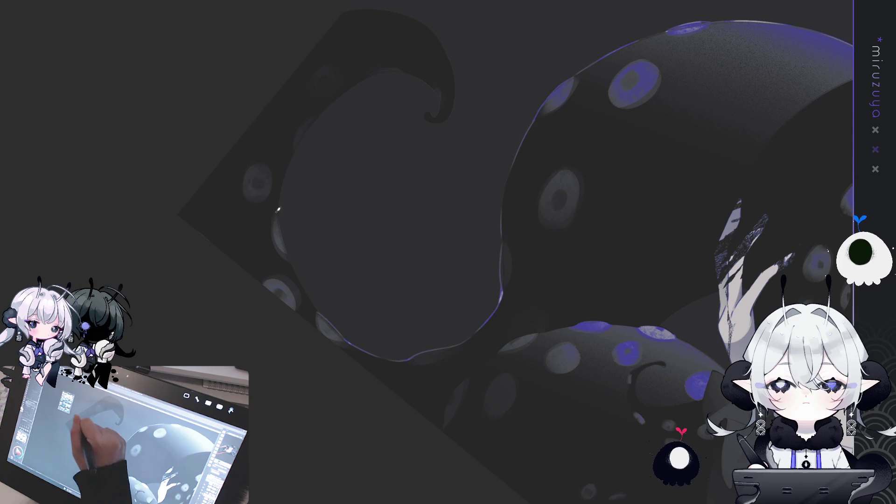
{"action": "left_click_drag", "start_coordinate": [292, 260], "coordinate": [313, 301]}
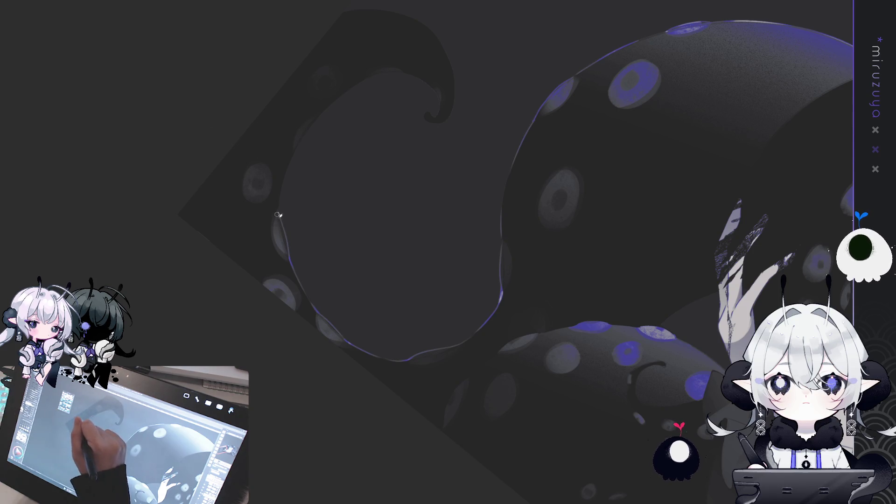
{"action": "left_click_drag", "start_coordinate": [306, 236], "coordinate": [255, 232]}
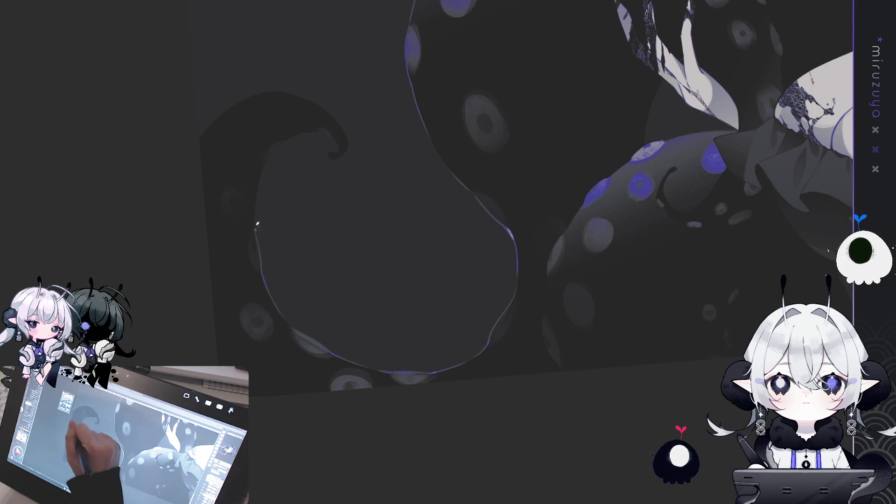
{"action": "mouse_move", "coordinate": [254, 192]}
{"action": "left_mouse_down"}
{"action": "mouse_move", "coordinate": [243, 241]}
{"action": "mouse_move", "coordinate": [253, 284]}
{"action": "left_mouse_up"}
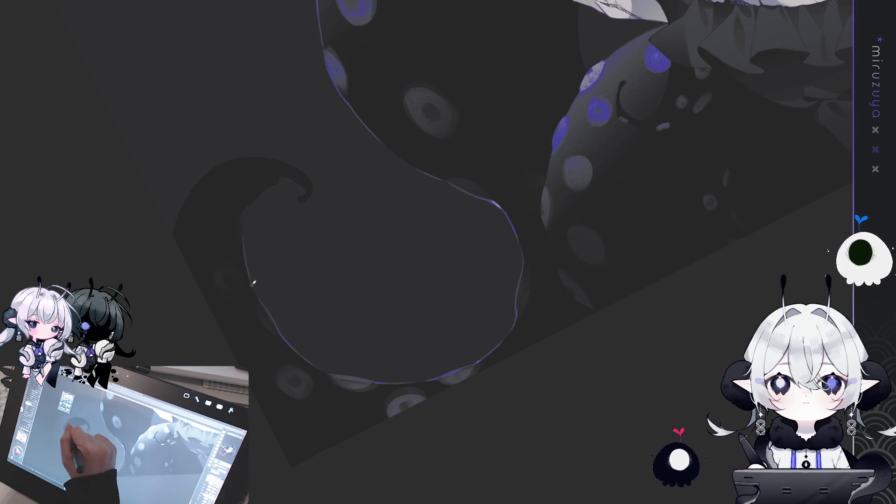
{"action": "left_click_drag", "start_coordinate": [246, 254], "coordinate": [260, 298]}
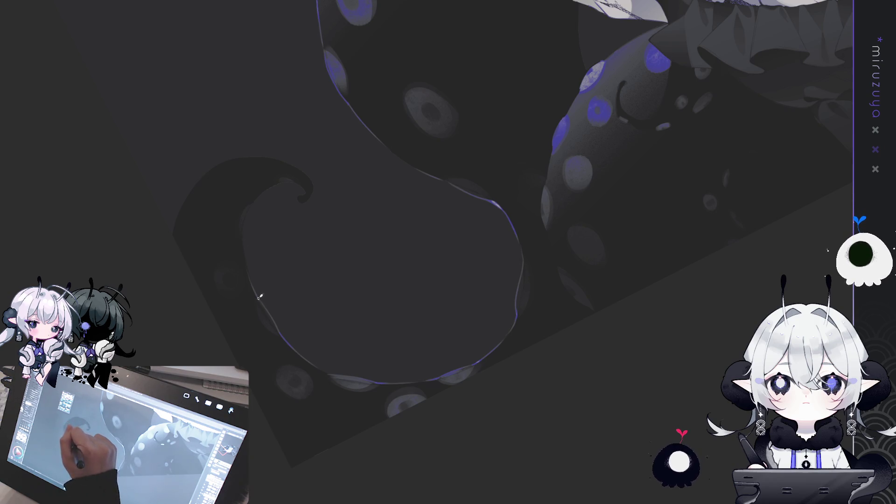
- Continue the faint purple rim line around the curl's hooked inner edge
{"action": "left_click_drag", "start_coordinate": [256, 193], "coordinate": [563, 258]}
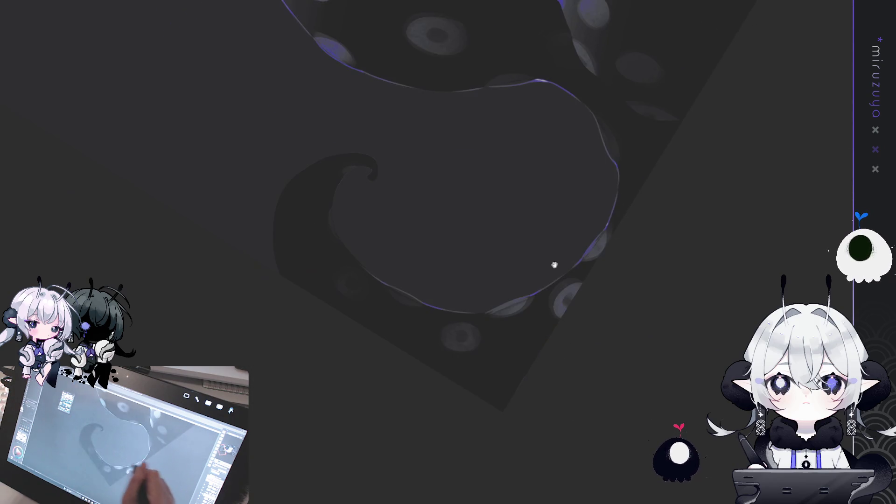
{"action": "left_click_drag", "start_coordinate": [525, 298], "coordinate": [510, 237]}
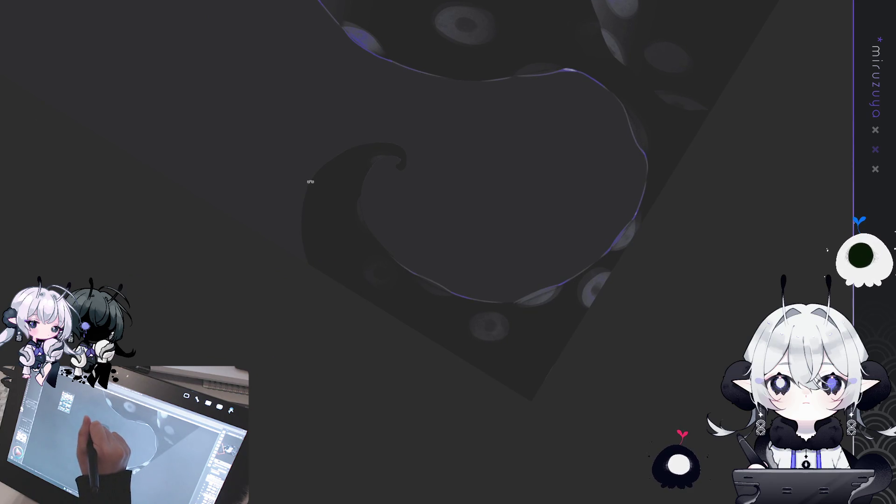
{"action": "left_click_drag", "start_coordinate": [310, 181], "coordinate": [306, 246]}
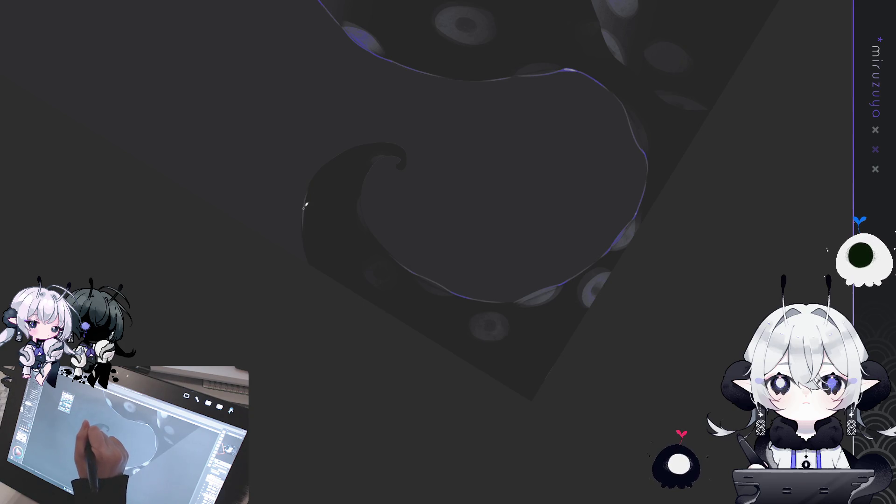
{"action": "left_click_drag", "start_coordinate": [309, 186], "coordinate": [306, 244]}
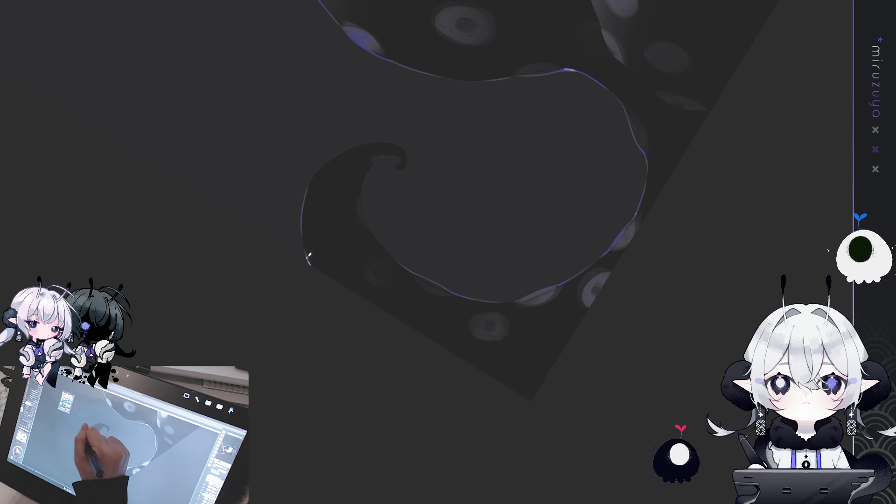
{"action": "left_click_drag", "start_coordinate": [349, 393], "coordinate": [456, 303]}
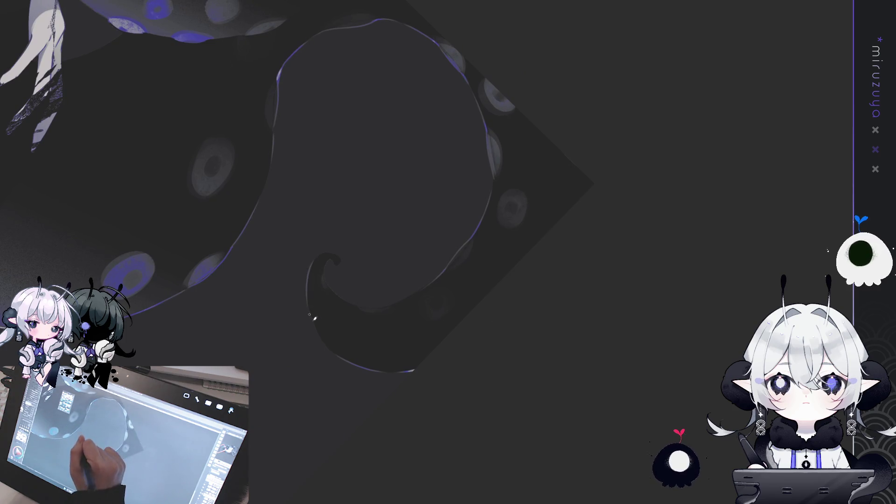
{"action": "left_click_drag", "start_coordinate": [311, 270], "coordinate": [309, 310]}
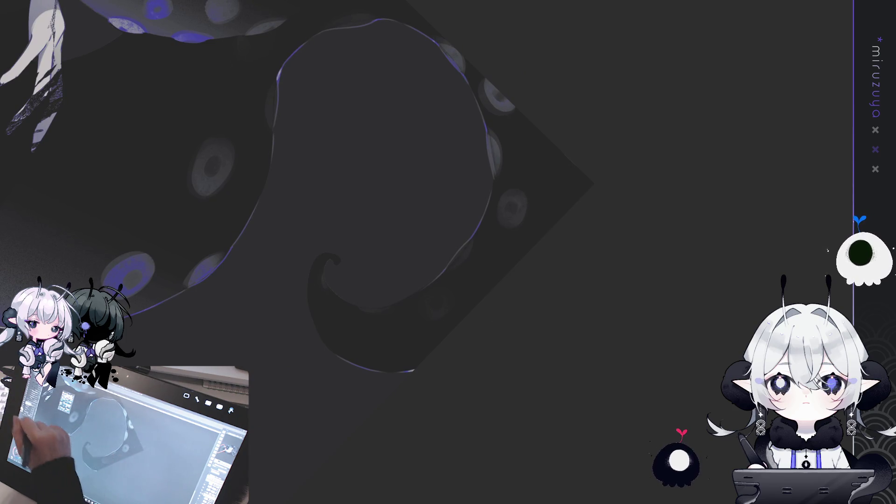
{"action": "left_click_drag", "start_coordinate": [310, 266], "coordinate": [313, 309]}
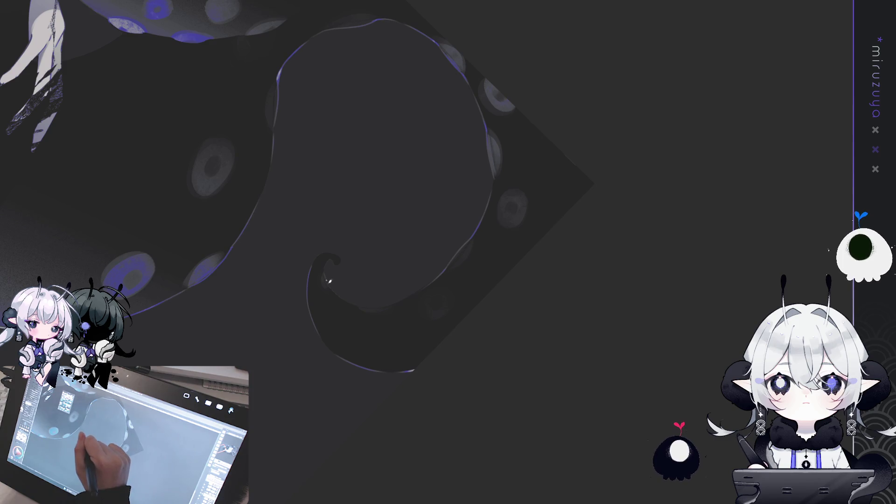
{"action": "left_click_drag", "start_coordinate": [357, 294], "coordinate": [386, 163]}
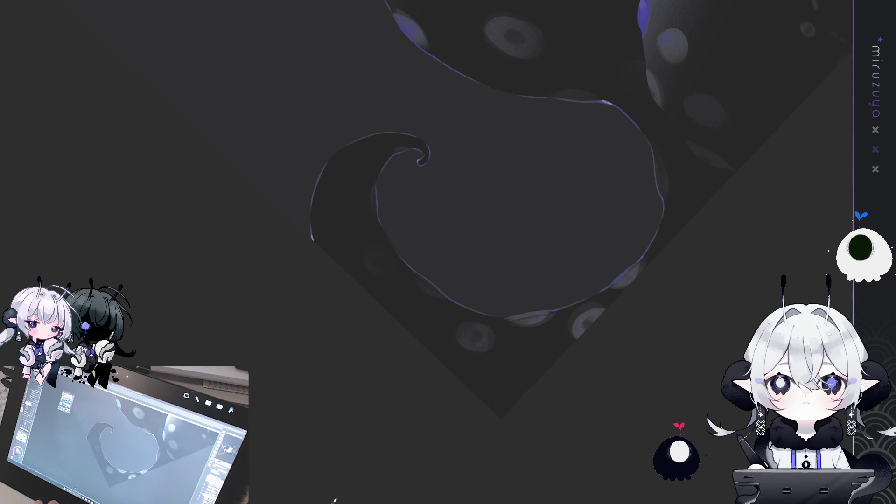
- Zoom in on the tentacles and rotate the view until the girl's face is upright
{"action": "mouse_move", "coordinate": [660, 232]}
{"action": "left_mouse_down"}
{"action": "mouse_move", "coordinate": [456, 345]}
{"action": "mouse_move", "coordinate": [524, 250]}
{"action": "mouse_move", "coordinate": [634, 146]}
{"action": "mouse_move", "coordinate": [363, 82]}
{"action": "left_mouse_up"}
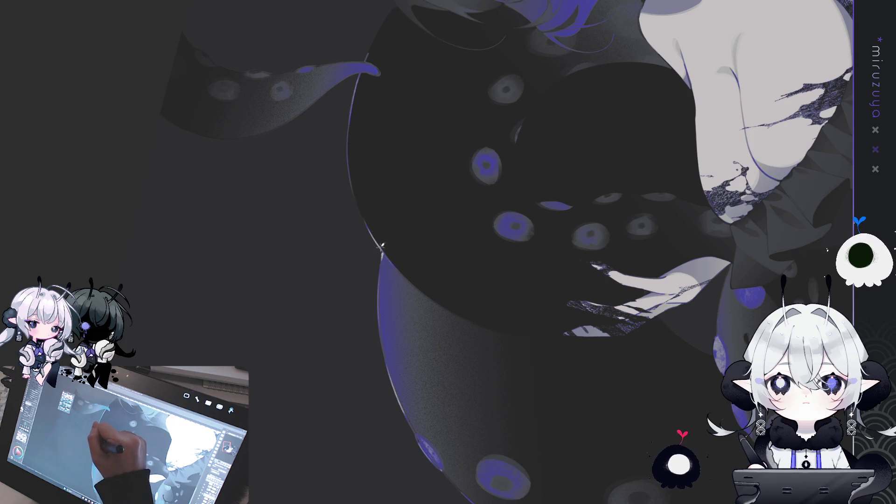
{"action": "mouse_move", "coordinate": [415, 222]}
{"action": "left_mouse_down"}
{"action": "mouse_move", "coordinate": [599, 321]}
{"action": "mouse_move", "coordinate": [599, 384]}
{"action": "left_mouse_up"}
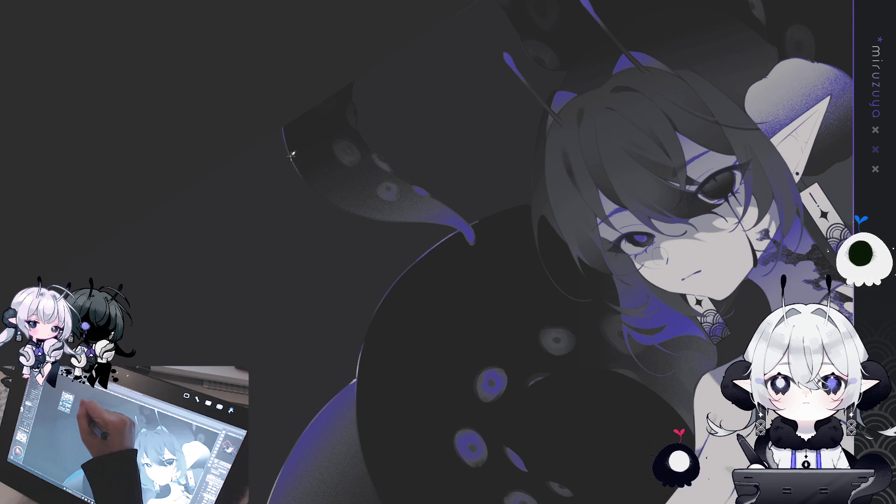
{"action": "mouse_move", "coordinate": [331, 198]}
{"action": "left_mouse_down"}
{"action": "mouse_move", "coordinate": [373, 149]}
{"action": "mouse_move", "coordinate": [416, 126]}
{"action": "left_mouse_up"}
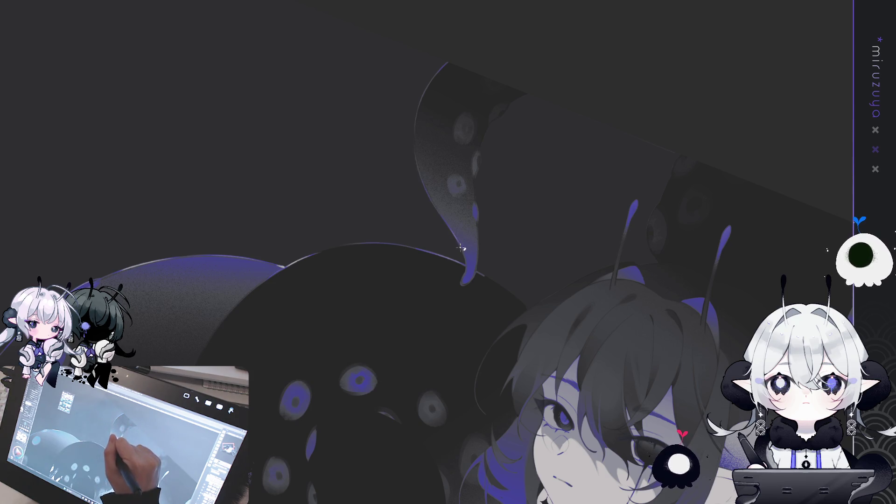
{"action": "left_click_drag", "start_coordinate": [585, 140], "coordinate": [481, 78]}
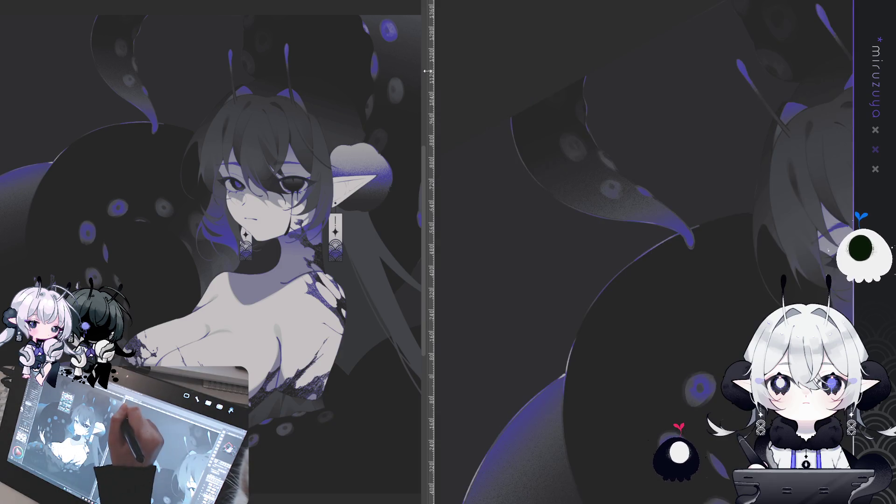
- Widen the right-hand view, shift the small overview, and centre the girl's face upright
{"action": "mouse_move", "coordinate": [428, 71]}
{"action": "left_mouse_down"}
{"action": "mouse_move", "coordinate": [175, 98]}
{"action": "mouse_move", "coordinate": [215, 105]}
{"action": "mouse_move", "coordinate": [206, 105]}
{"action": "left_mouse_up"}
{"action": "mouse_move", "coordinate": [168, 287]}
{"action": "left_mouse_down"}
{"action": "mouse_move", "coordinate": [87, 267]}
{"action": "mouse_move", "coordinate": [98, 264]}
{"action": "left_mouse_up"}
{"action": "mouse_move", "coordinate": [467, 336]}
{"action": "left_mouse_down"}
{"action": "mouse_move", "coordinate": [440, 330]}
{"action": "mouse_move", "coordinate": [380, 118]}
{"action": "left_mouse_up"}
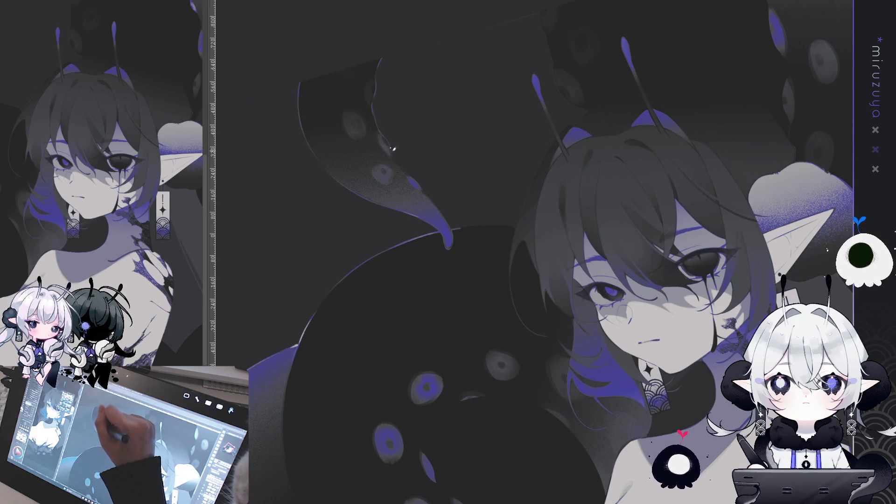
{"action": "left_click_drag", "start_coordinate": [396, 161], "coordinate": [461, 62]}
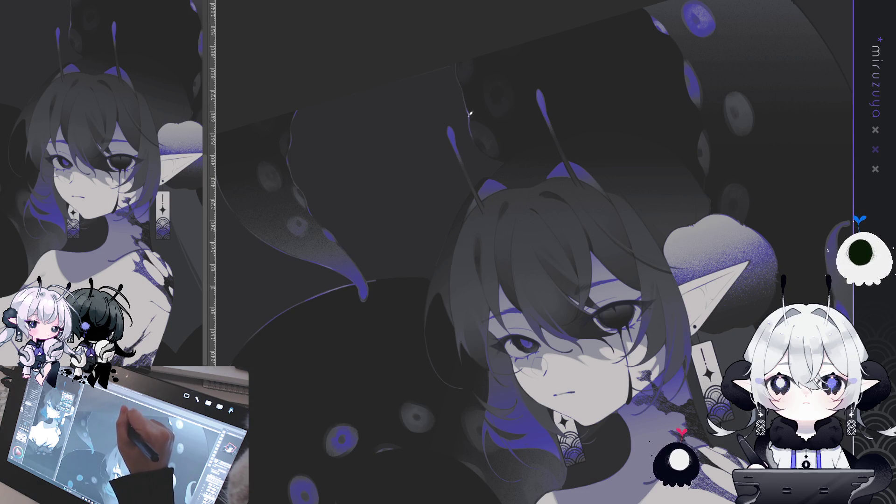
{"action": "left_click_drag", "start_coordinate": [479, 144], "coordinate": [569, 131]}
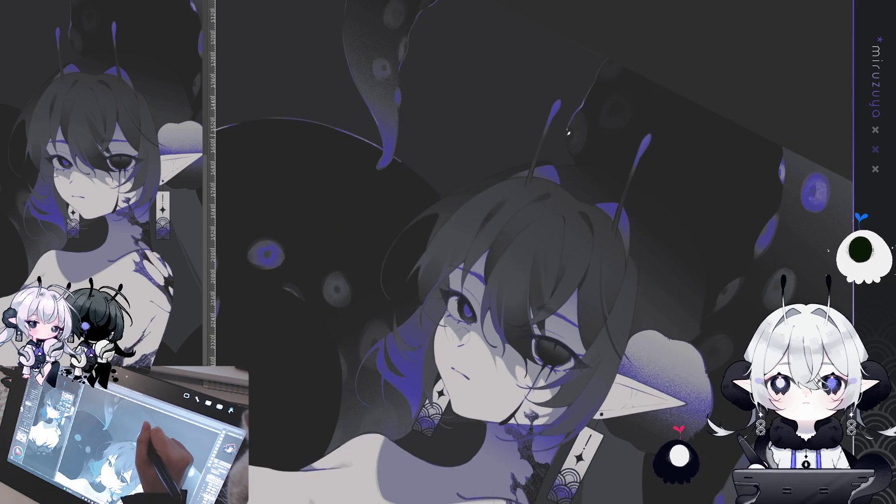
{"action": "left_click_drag", "start_coordinate": [574, 159], "coordinate": [430, 225]}
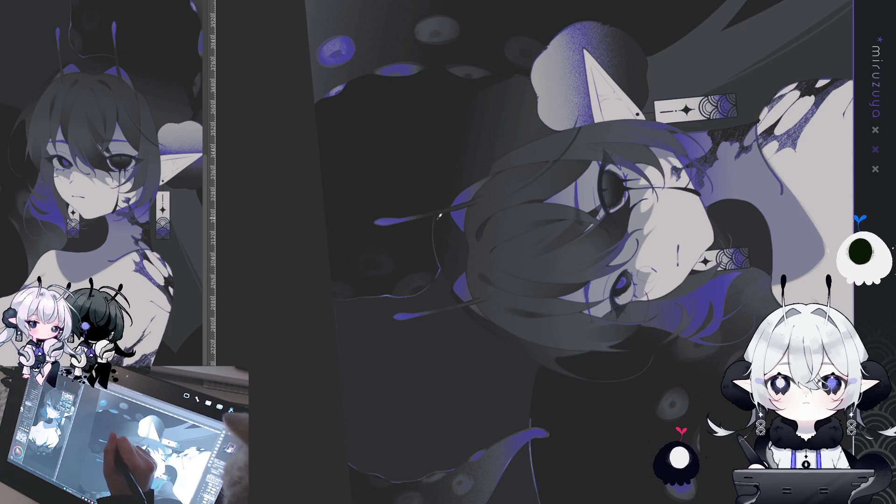
{"action": "left_click_drag", "start_coordinate": [558, 158], "coordinate": [396, 155]}
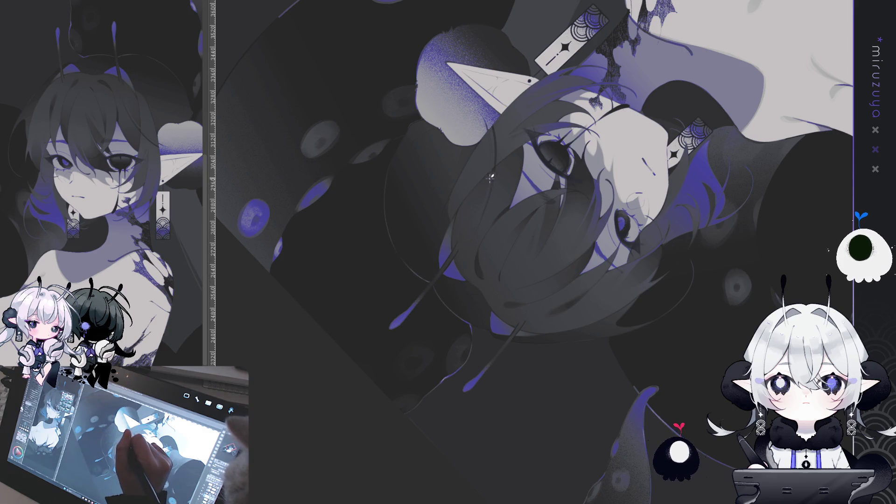
{"action": "key", "text": "ctrl+at"}
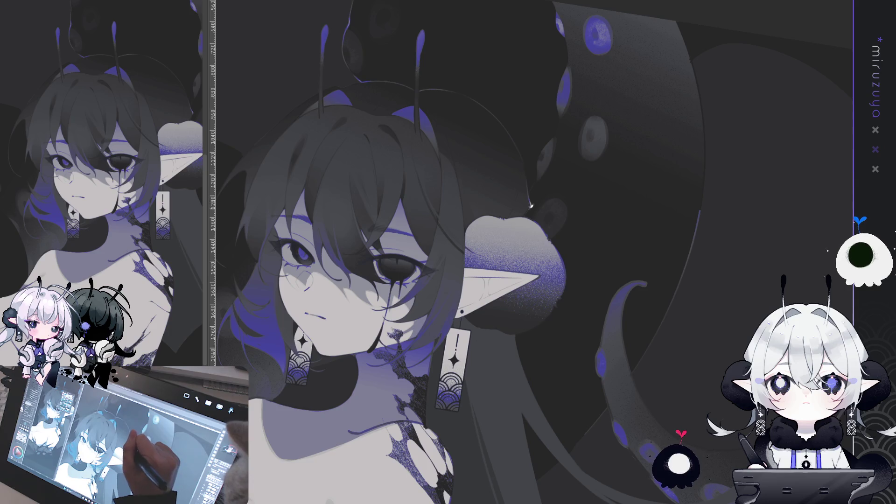
{"action": "left_click_drag", "start_coordinate": [631, 208], "coordinate": [527, 264]}
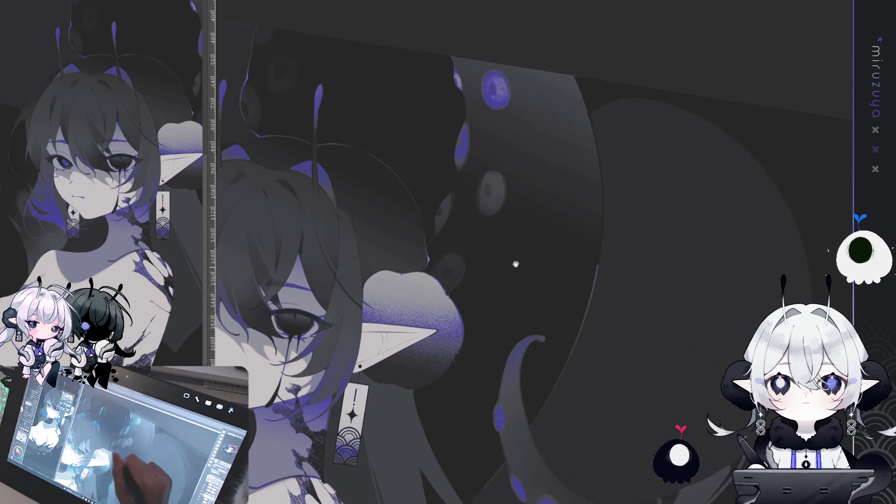
- Bring the tentacle beside the ear into view and draw a thin light rim line down its right edge
{"action": "mouse_move", "coordinate": [594, 224]}
{"action": "left_mouse_down"}
{"action": "mouse_move", "coordinate": [514, 215]}
{"action": "mouse_move", "coordinate": [559, 328]}
{"action": "mouse_move", "coordinate": [585, 288]}
{"action": "left_mouse_up"}
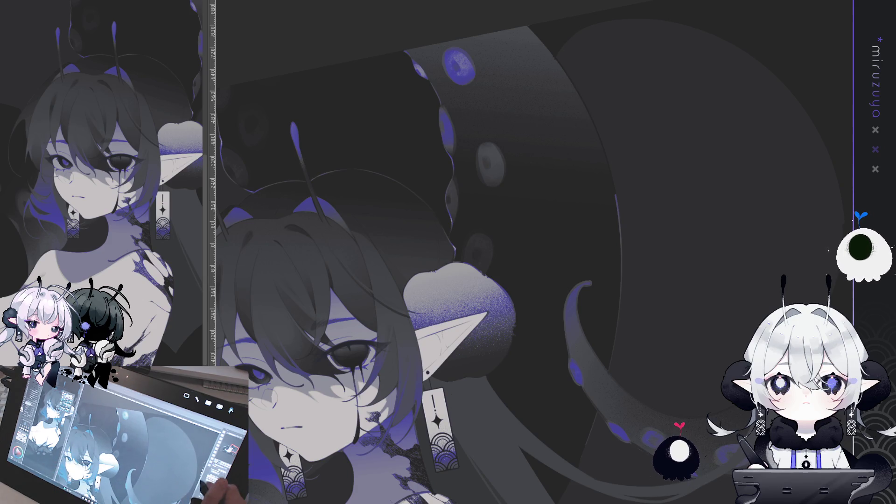
{"action": "left_click_drag", "start_coordinate": [466, 280], "coordinate": [395, 306]}
{"action": "left_click_drag", "start_coordinate": [704, 352], "coordinate": [680, 296]}
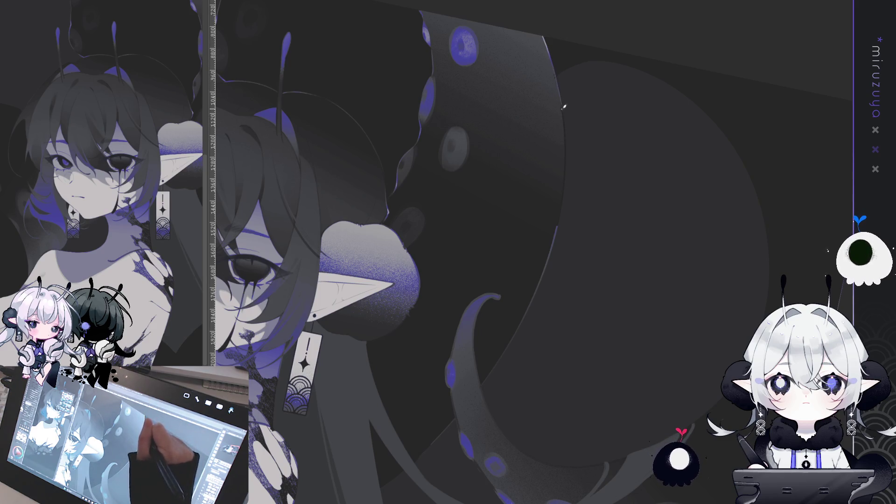
{"action": "left_click_drag", "start_coordinate": [565, 157], "coordinate": [561, 207]}
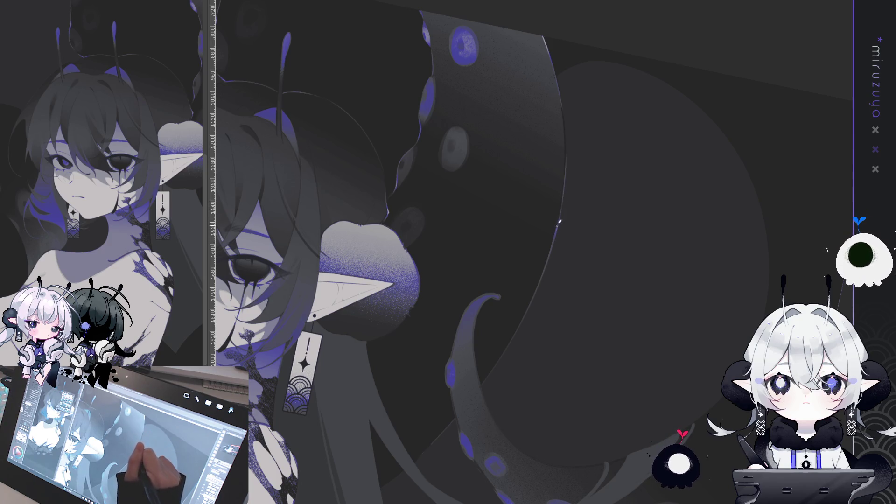
{"action": "left_click_drag", "start_coordinate": [559, 225], "coordinate": [508, 132]}
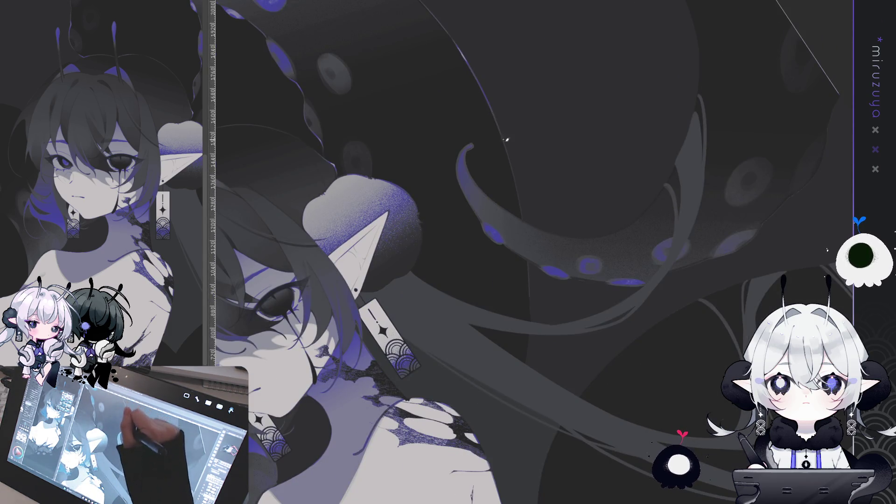
- Continue the thin light rim stroke down the tentacle's outer edge toward the lower artwork
{"action": "left_click_drag", "start_coordinate": [504, 149], "coordinate": [524, 215]}
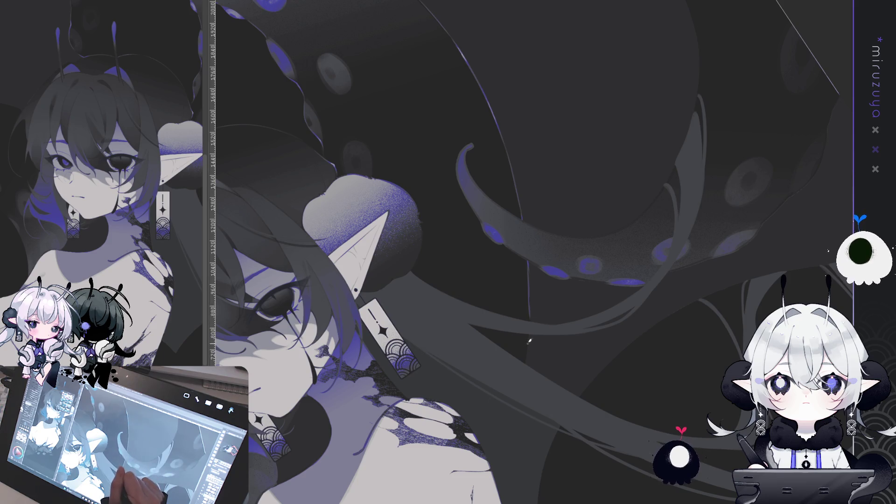
{"action": "left_click_drag", "start_coordinate": [529, 344], "coordinate": [559, 220]}
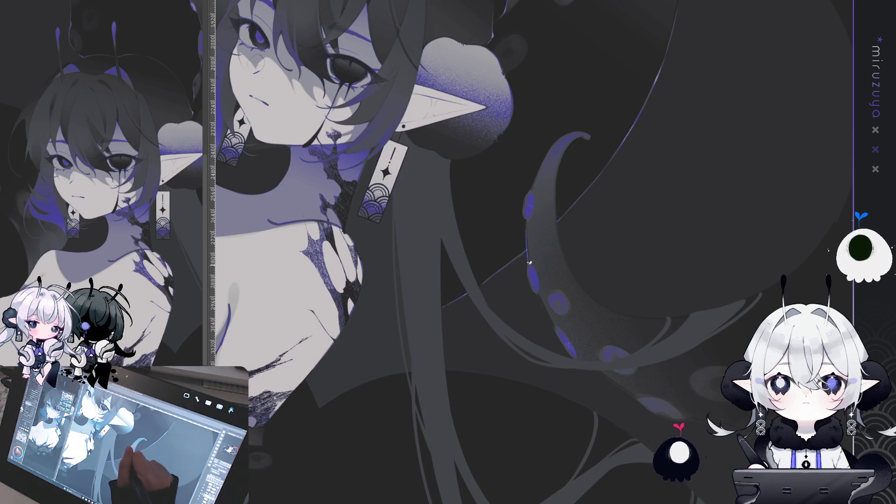
{"action": "left_click_drag", "start_coordinate": [551, 319], "coordinate": [494, 134]}
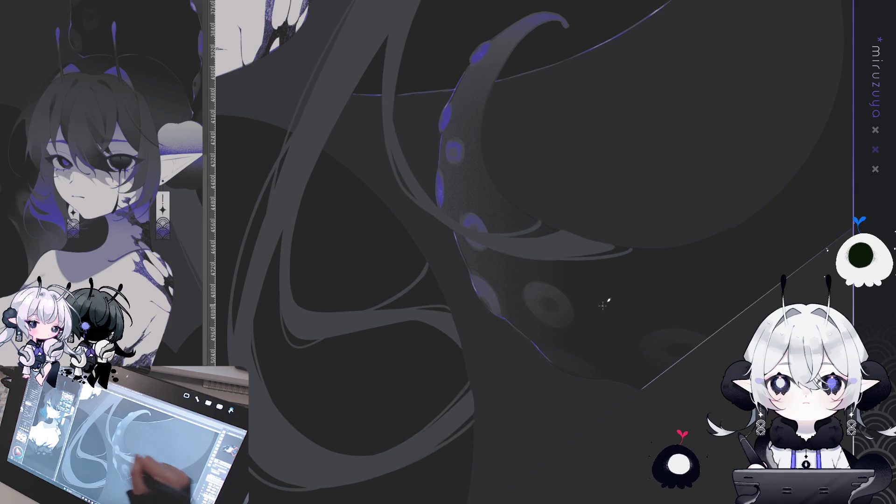
{"action": "key", "text": "minus"}
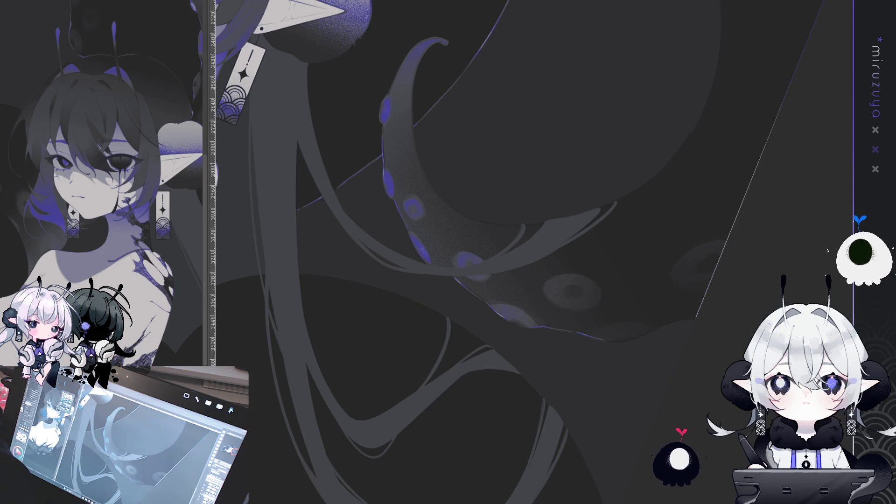
{"action": "left_click_drag", "start_coordinate": [663, 140], "coordinate": [698, 114]}
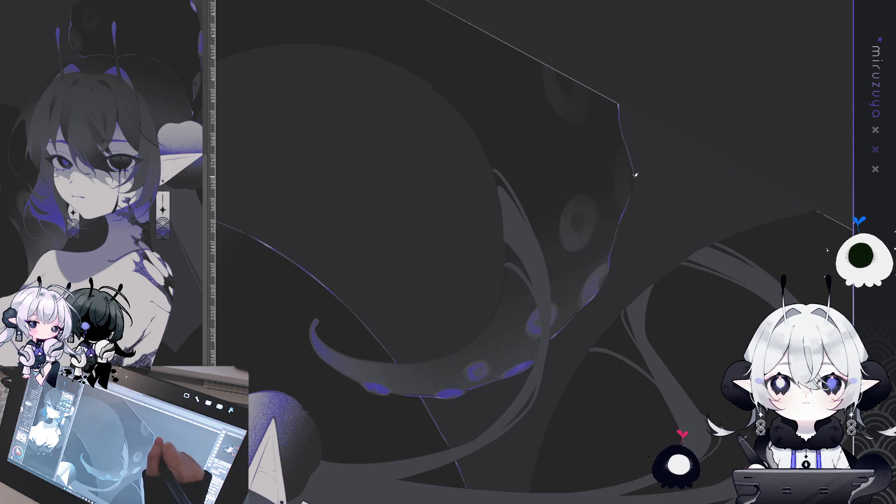
{"action": "mouse_move", "coordinate": [773, 144]}
{"action": "left_mouse_down"}
{"action": "mouse_move", "coordinate": [777, 236]}
{"action": "mouse_move", "coordinate": [779, 216]}
{"action": "mouse_move", "coordinate": [653, 196]}
{"action": "mouse_move", "coordinate": [425, 116]}
{"action": "left_mouse_up"}
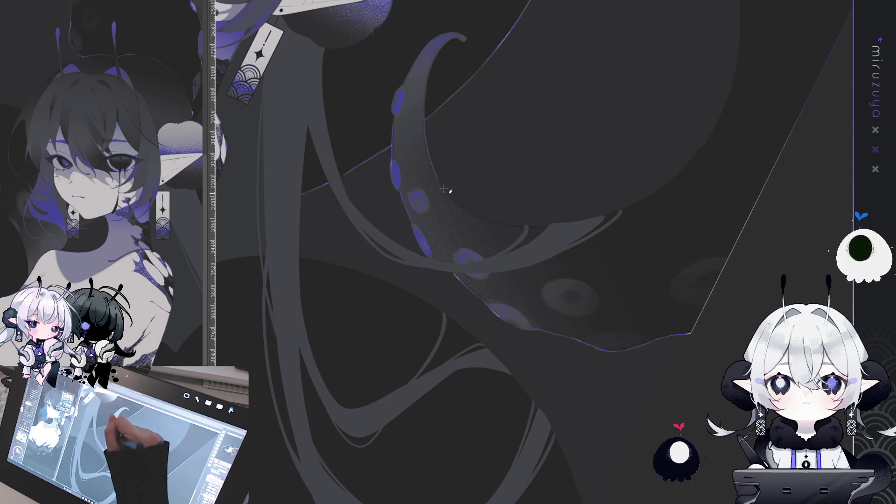
{"action": "mouse_move", "coordinate": [452, 199]}
{"action": "left_mouse_down"}
{"action": "mouse_move", "coordinate": [736, 194]}
{"action": "mouse_move", "coordinate": [765, 13]}
{"action": "left_mouse_up"}
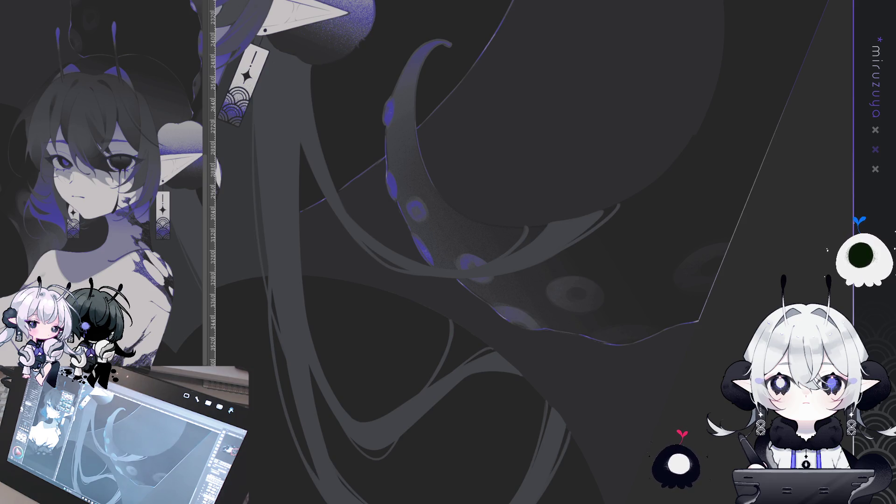
{"action": "scroll", "coordinate": [684, 97], "scroll_direction": "down", "scroll_amount": 10}
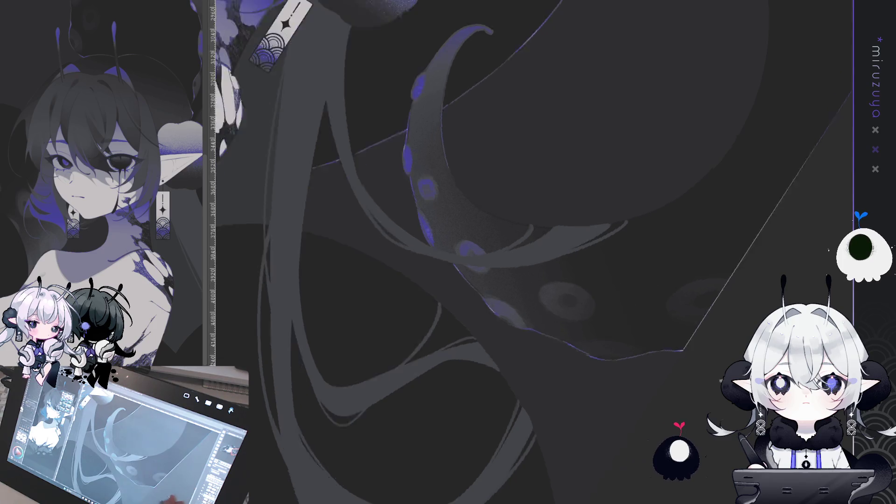
{"action": "scroll", "coordinate": [683, 97], "scroll_direction": "down", "scroll_amount": 3}
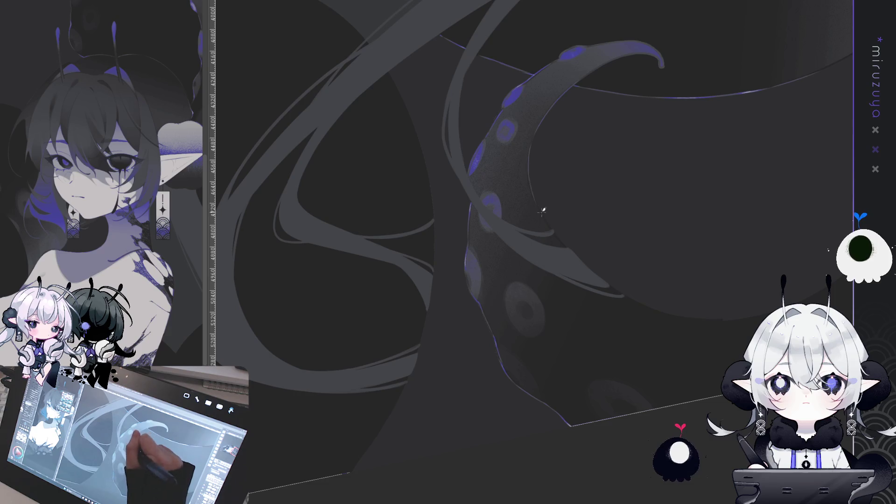
- Trace a thin light rim line along the tentacle's inner edge
{"action": "left_click_drag", "start_coordinate": [532, 184], "coordinate": [543, 215]}
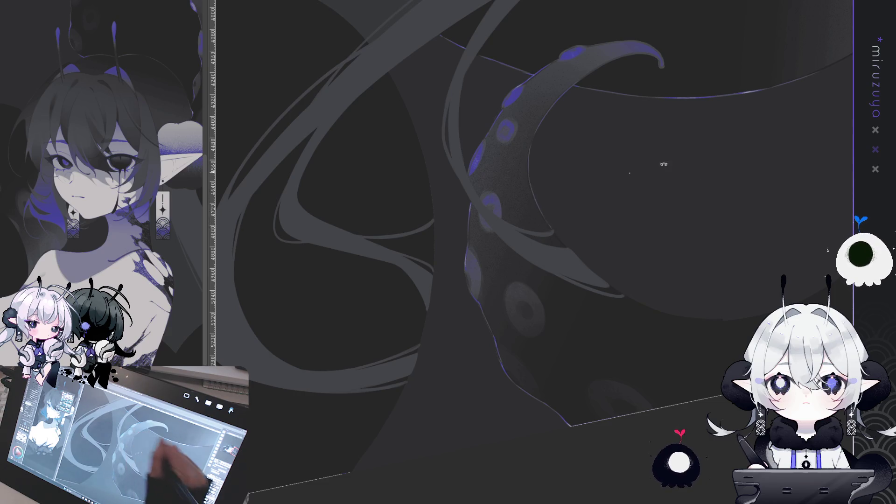
{"action": "scroll", "coordinate": [651, 164], "scroll_direction": "up", "scroll_amount": 3}
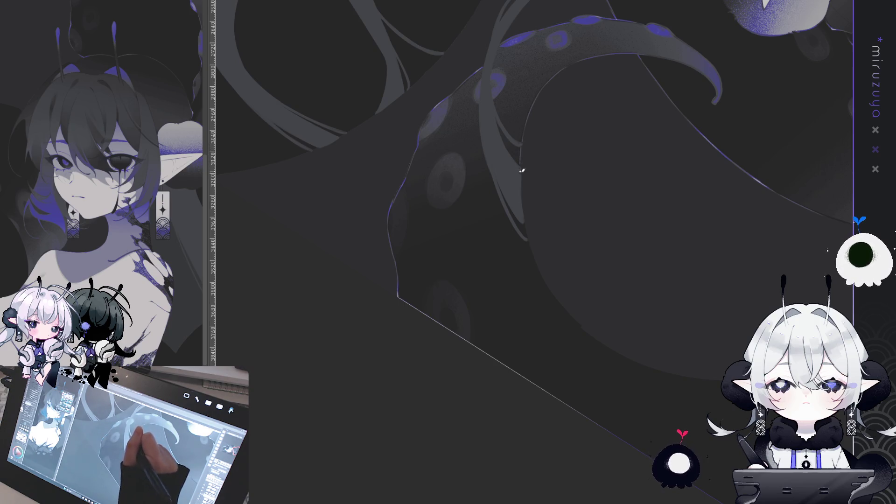
{"action": "left_click_drag", "start_coordinate": [530, 232], "coordinate": [554, 159]}
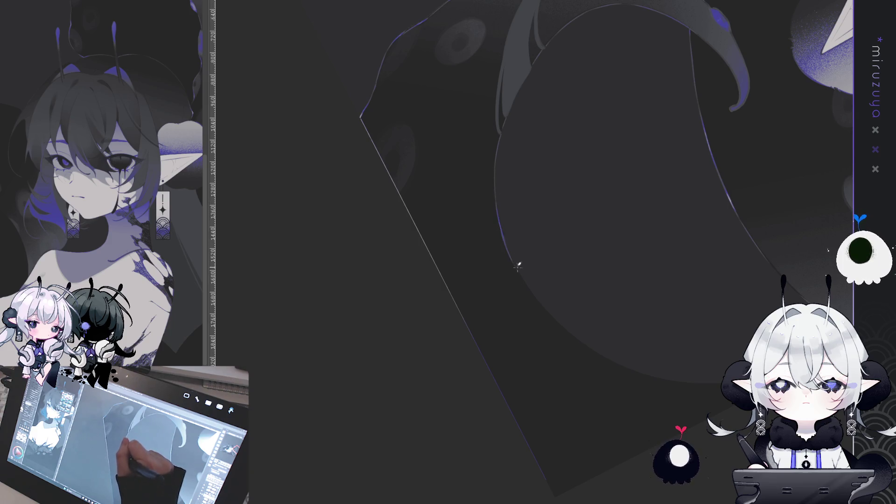
- Stroke light rim lines along the left and lower-left edges of the large dark shape
{"action": "mouse_move", "coordinate": [536, 436]}
{"action": "left_mouse_down"}
{"action": "mouse_move", "coordinate": [730, 170]}
{"action": "mouse_move", "coordinate": [637, 460]}
{"action": "mouse_move", "coordinate": [489, 370]}
{"action": "left_mouse_up"}
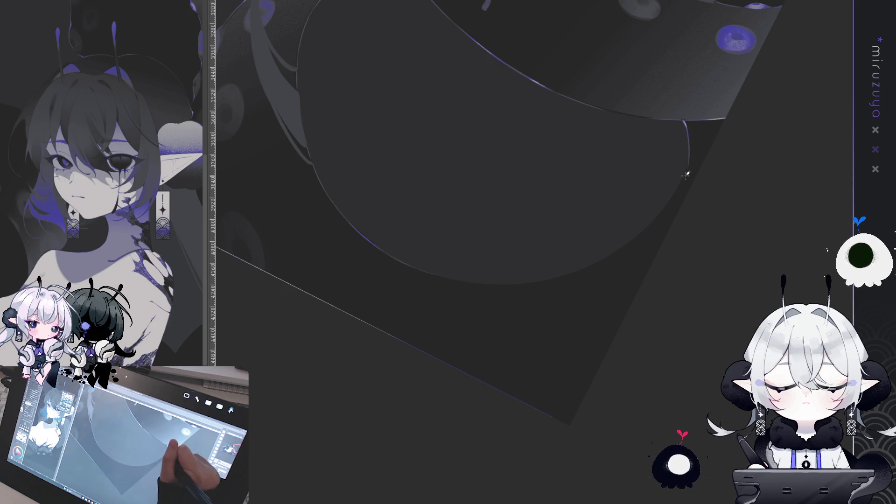
{"action": "mouse_move", "coordinate": [681, 183]}
{"action": "left_mouse_down"}
{"action": "mouse_move", "coordinate": [680, 348]}
{"action": "mouse_move", "coordinate": [520, 394]}
{"action": "mouse_move", "coordinate": [620, 334]}
{"action": "mouse_move", "coordinate": [640, 200]}
{"action": "mouse_move", "coordinate": [463, 162]}
{"action": "left_mouse_up"}
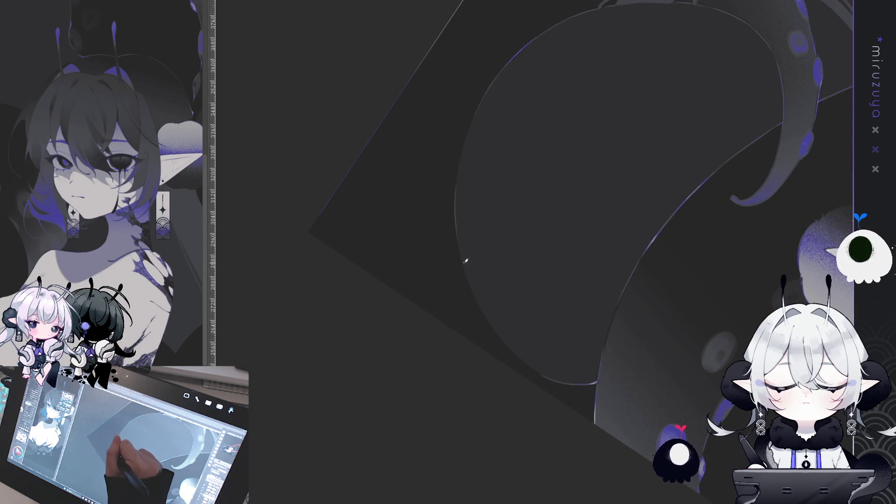
{"action": "left_click_drag", "start_coordinate": [464, 259], "coordinate": [483, 312]}
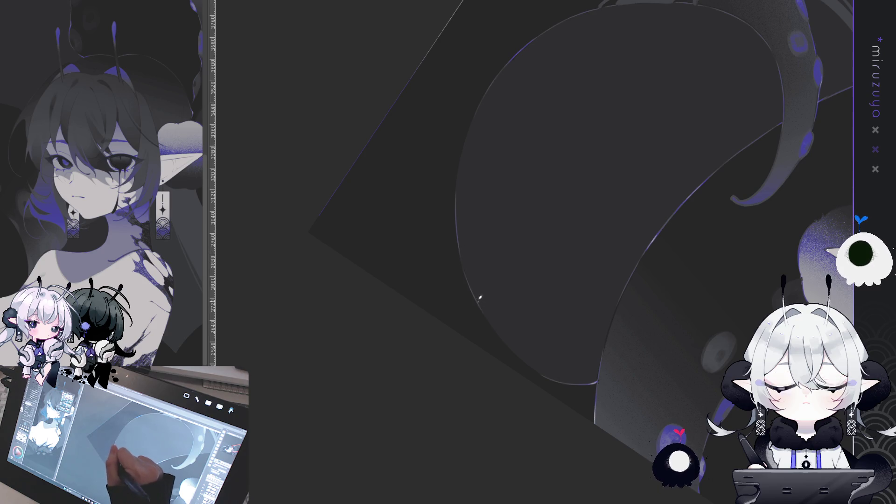
{"action": "left_click_drag", "start_coordinate": [506, 341], "coordinate": [532, 366]}
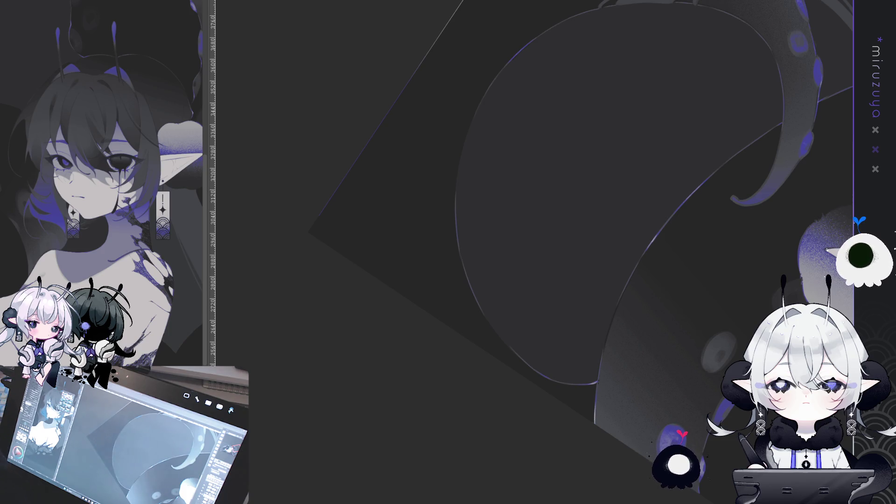
{"action": "left_click_drag", "start_coordinate": [441, 385], "coordinate": [458, 196]}
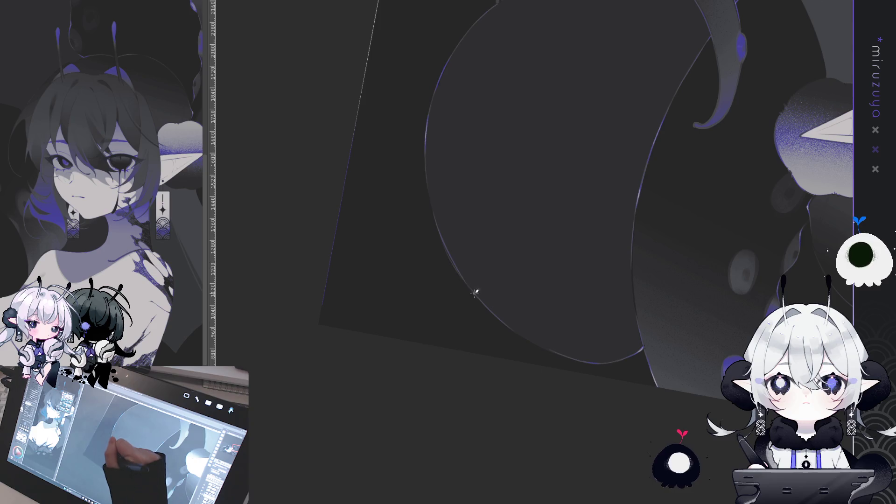
{"action": "left_click_drag", "start_coordinate": [488, 392], "coordinate": [704, 268]}
{"action": "mouse_move", "coordinate": [631, 370]}
{"action": "left_mouse_down"}
{"action": "mouse_move", "coordinate": [490, 368]}
{"action": "mouse_move", "coordinate": [553, 409]}
{"action": "left_mouse_up"}
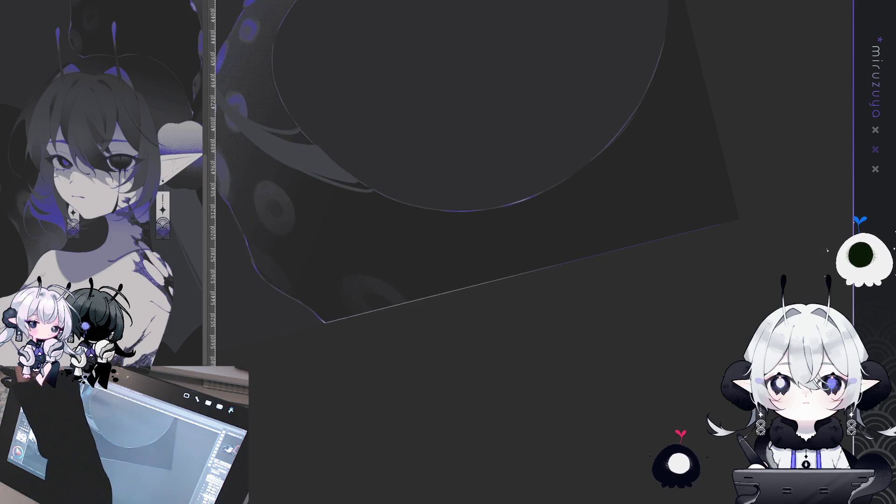
{"action": "mouse_move", "coordinate": [612, 112]}
{"action": "left_mouse_down"}
{"action": "mouse_move", "coordinate": [648, 263]}
{"action": "mouse_move", "coordinate": [674, 194]}
{"action": "mouse_move", "coordinate": [562, 140]}
{"action": "mouse_move", "coordinate": [792, 211]}
{"action": "mouse_move", "coordinate": [607, 327]}
{"action": "mouse_move", "coordinate": [583, 412]}
{"action": "mouse_move", "coordinate": [418, 163]}
{"action": "left_mouse_up"}
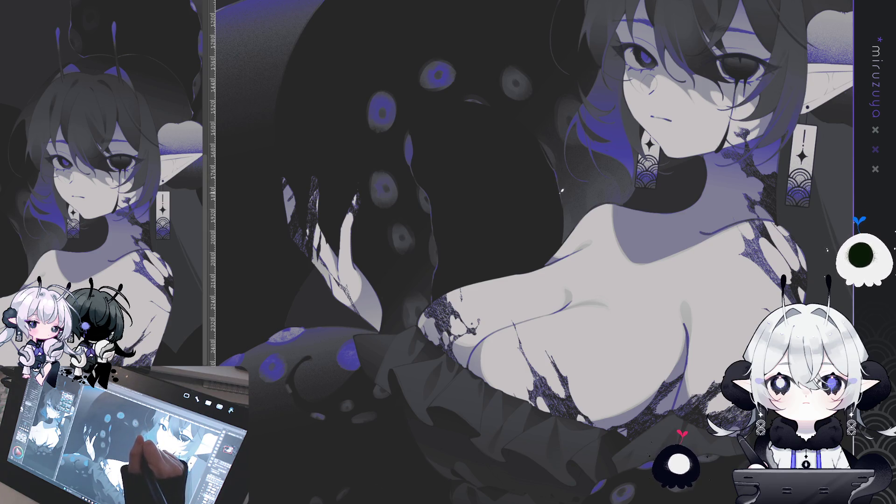
{"action": "left_click_drag", "start_coordinate": [563, 243], "coordinate": [634, 136]}
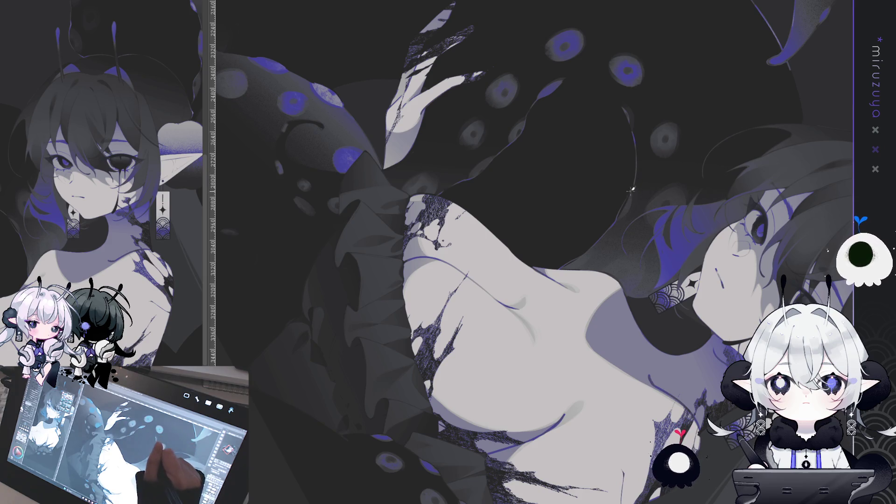
{"action": "mouse_move", "coordinate": [635, 182]}
{"action": "left_mouse_down"}
{"action": "mouse_move", "coordinate": [509, 122]}
{"action": "mouse_move", "coordinate": [425, 173]}
{"action": "mouse_move", "coordinate": [396, 231]}
{"action": "mouse_move", "coordinate": [521, 428]}
{"action": "mouse_move", "coordinate": [575, 374]}
{"action": "mouse_move", "coordinate": [621, 304]}
{"action": "mouse_move", "coordinate": [654, 234]}
{"action": "mouse_move", "coordinate": [659, 159]}
{"action": "left_mouse_up"}
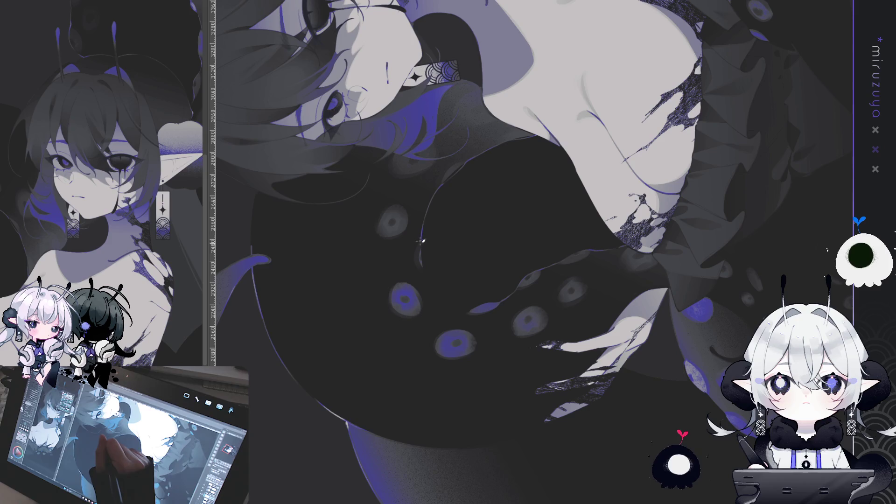
{"action": "left_click_drag", "start_coordinate": [426, 271], "coordinate": [440, 196]}
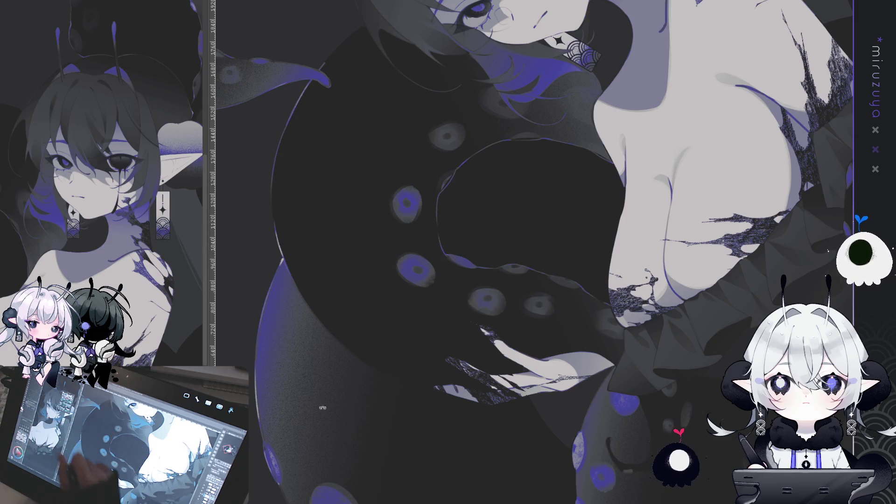
{"action": "left_click_drag", "start_coordinate": [477, 239], "coordinate": [452, 298]}
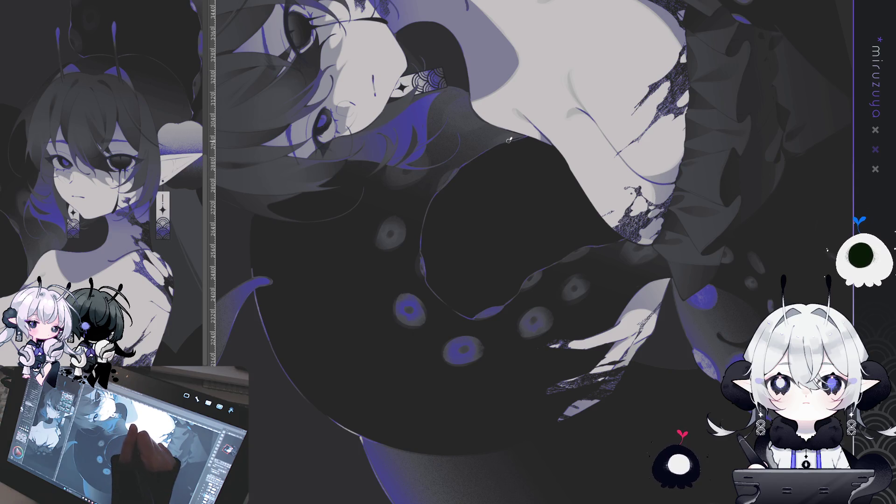
{"action": "left_click_drag", "start_coordinate": [535, 253], "coordinate": [363, 183]}
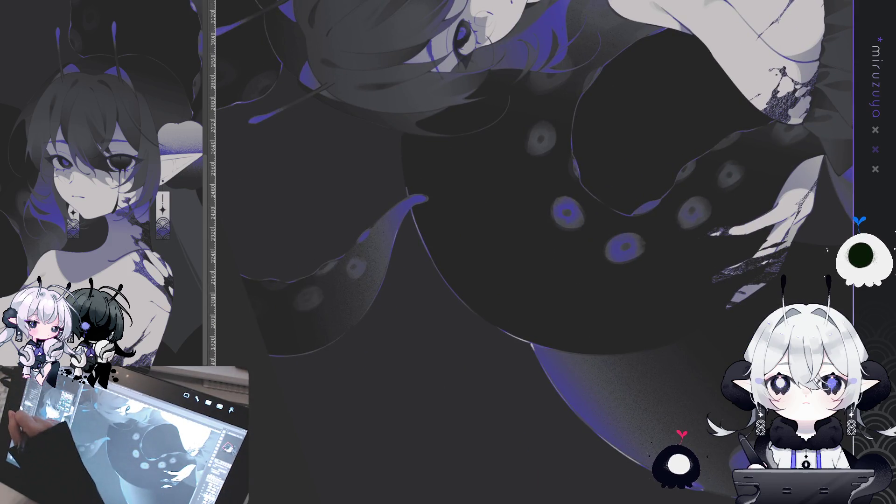
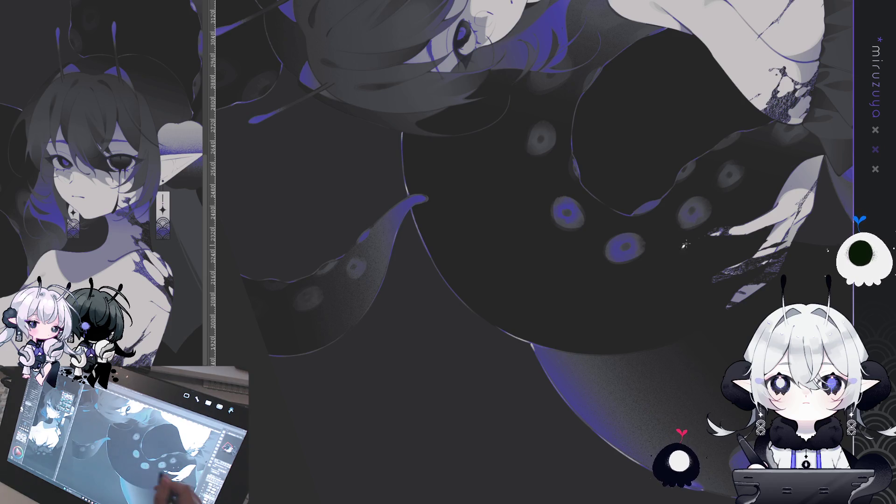
- Frame the tentacle below the torso and stroke a thin pale rim-light line along its edge
{"action": "left_click_drag", "start_coordinate": [513, 187], "coordinate": [560, 368]}
{"action": "mouse_move", "coordinate": [710, 487]}
{"action": "left_mouse_down"}
{"action": "mouse_move", "coordinate": [733, 302]}
{"action": "mouse_move", "coordinate": [628, 430]}
{"action": "mouse_move", "coordinate": [634, 373]}
{"action": "mouse_move", "coordinate": [770, 246]}
{"action": "mouse_move", "coordinate": [769, 195]}
{"action": "left_mouse_up"}
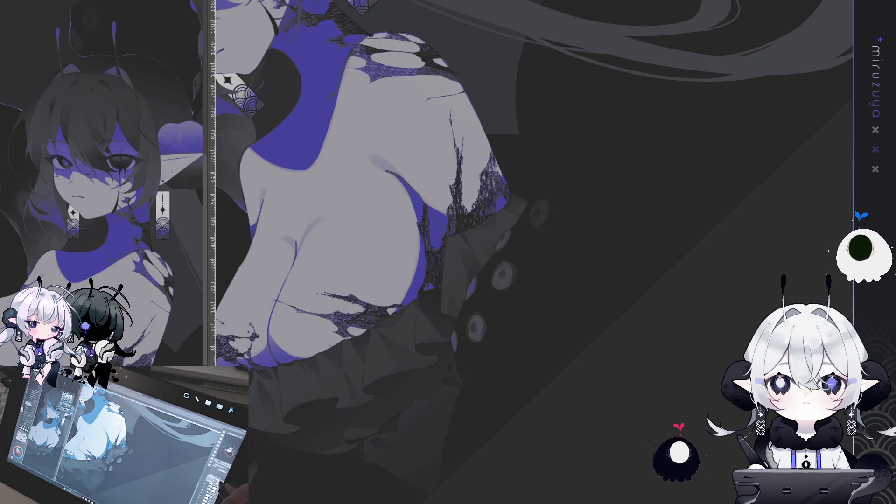
{"action": "scroll", "coordinate": [322, 191], "scroll_direction": "down", "scroll_amount": 1}
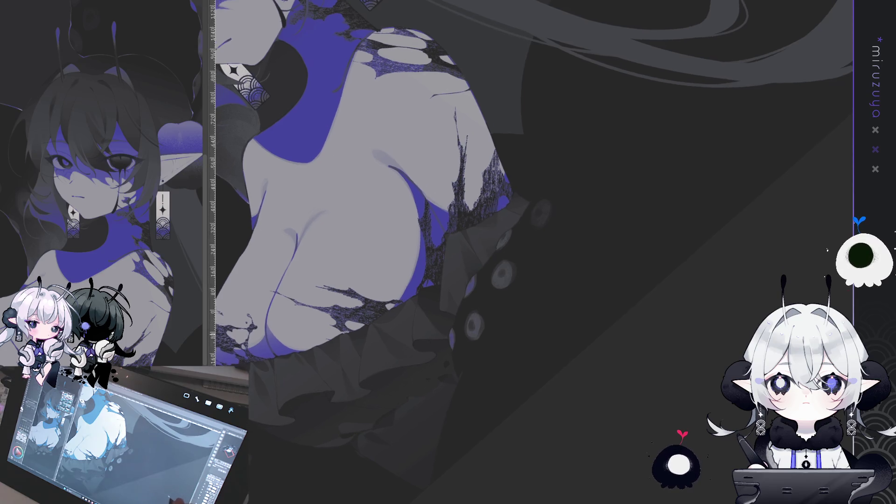
{"action": "scroll", "coordinate": [514, 196], "scroll_direction": "up", "scroll_amount": 3}
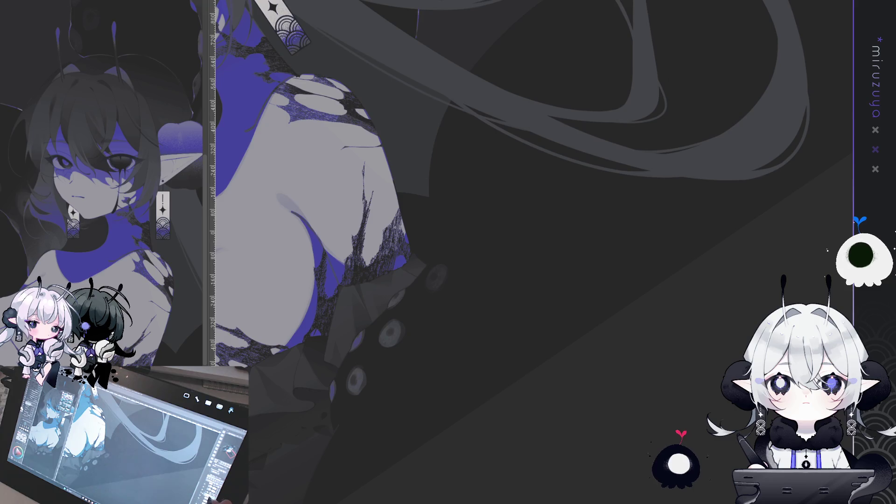
{"action": "scroll", "coordinate": [434, 184], "scroll_direction": "up", "scroll_amount": 5}
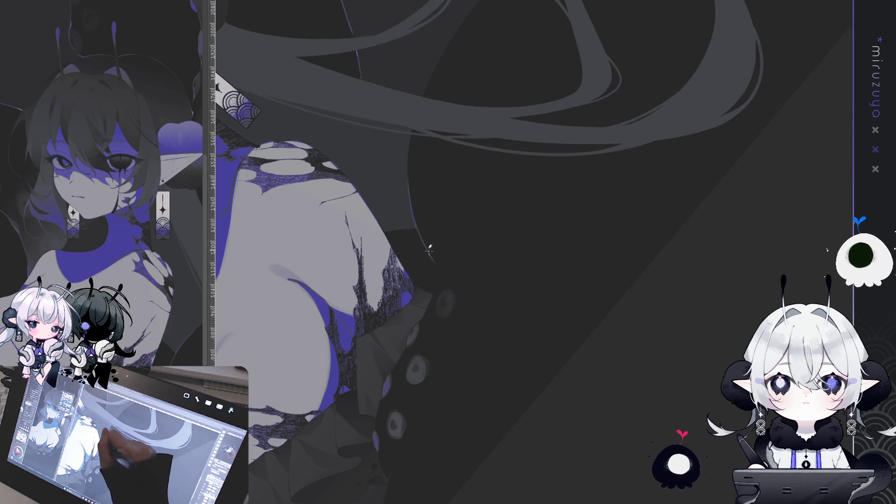
{"action": "mouse_move", "coordinate": [625, 140]}
{"action": "left_mouse_down"}
{"action": "mouse_move", "coordinate": [715, 237]}
{"action": "mouse_move", "coordinate": [666, 284]}
{"action": "left_mouse_up"}
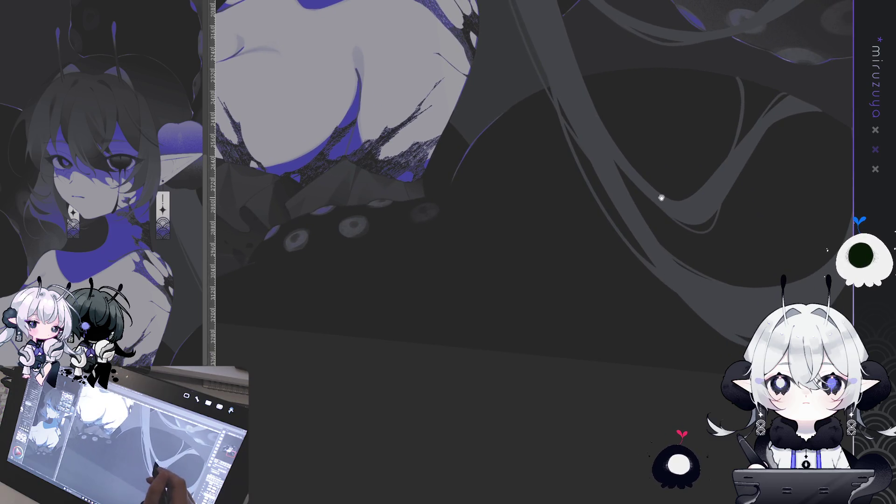
{"action": "left_click_drag", "start_coordinate": [554, 182], "coordinate": [584, 181]}
{"action": "left_click_drag", "start_coordinate": [484, 181], "coordinate": [476, 238]}
{"action": "left_click_drag", "start_coordinate": [482, 172], "coordinate": [478, 255]}
- Undo the rough stroke and redraw the rim-light line cleanly down to the tentacle's end
{"action": "key", "text": "ctrl+z"}
{"action": "left_click_drag", "start_coordinate": [483, 177], "coordinate": [475, 205]}
{"action": "left_click_drag", "start_coordinate": [476, 238], "coordinate": [493, 297]}
{"action": "left_click_drag", "start_coordinate": [473, 242], "coordinate": [508, 328]}
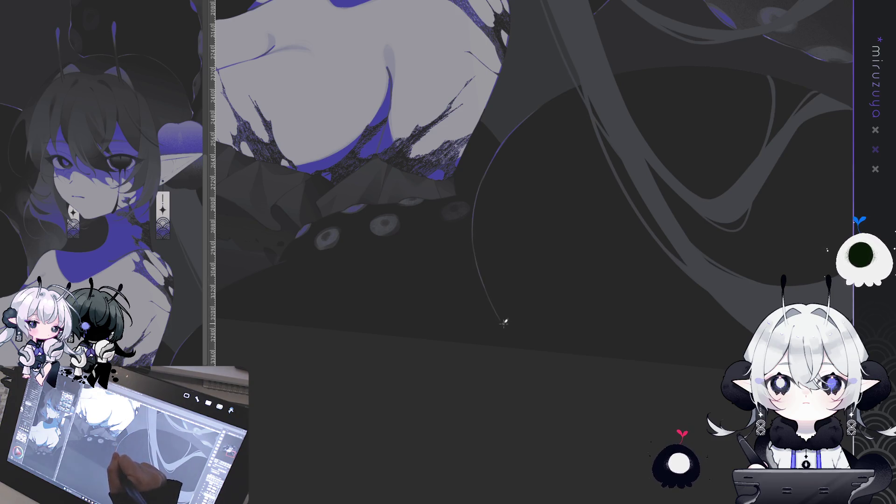
{"action": "left_click_drag", "start_coordinate": [485, 288], "coordinate": [523, 348]}
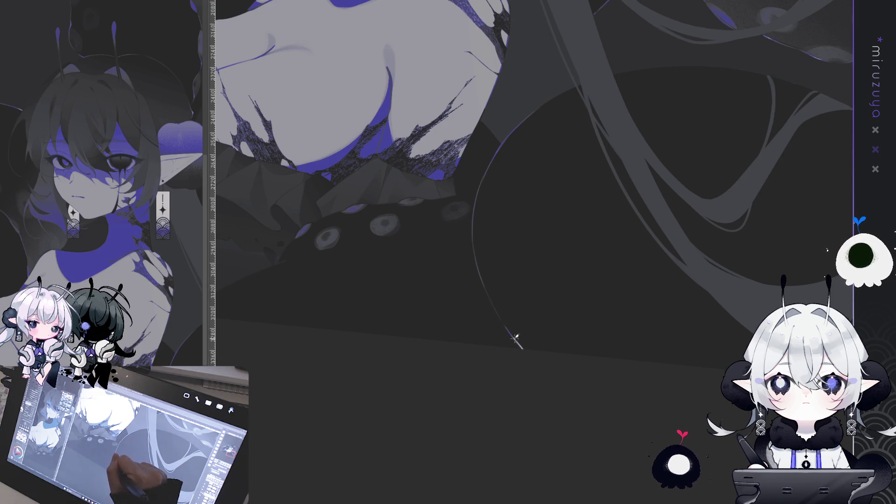
- Rotate and pan the canvas to review the tentacle outlines up to the upper tentacles
{"action": "key", "text": "minus"}
{"action": "key", "text": "minus"}
{"action": "key", "text": "minus"}
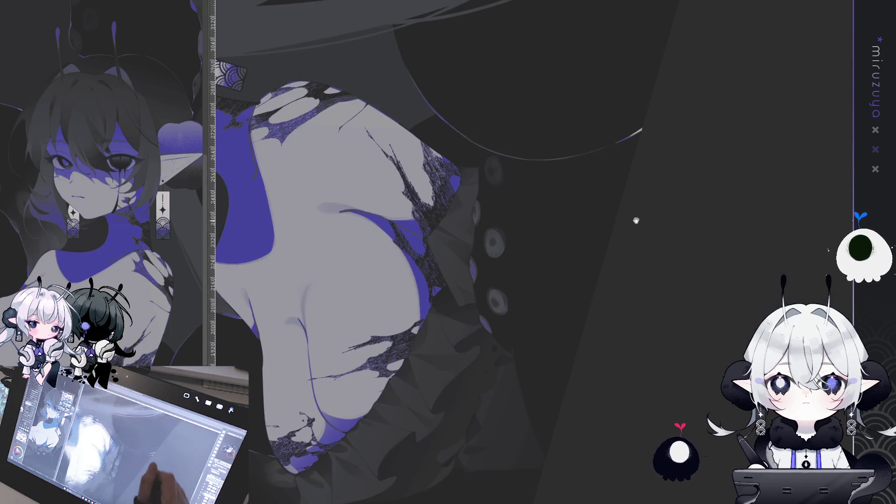
{"action": "key", "text": "minus"}
{"action": "key", "text": "minus"}
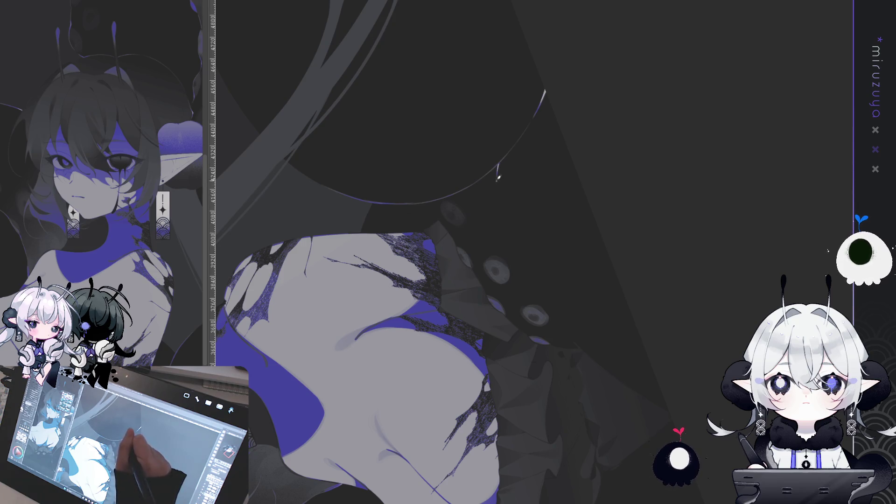
{"action": "key", "text": "minus"}
{"action": "key", "text": "minus"}
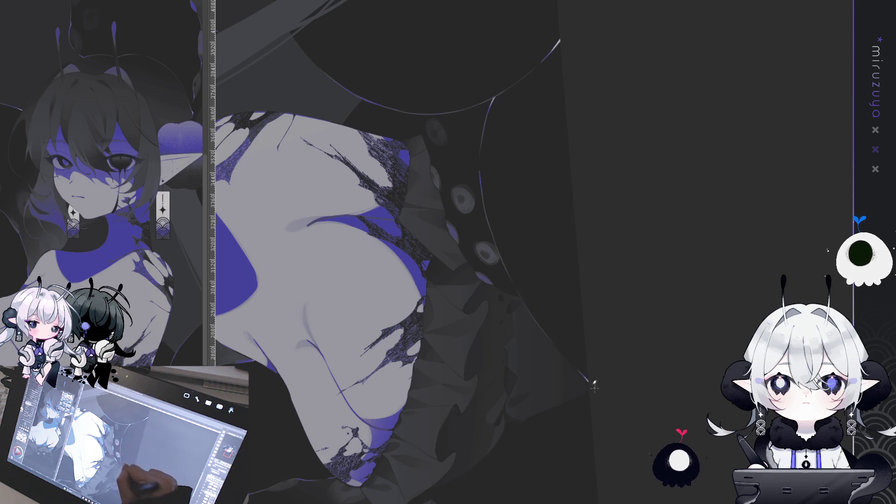
{"action": "scroll", "coordinate": [579, 369], "scroll_direction": "down", "scroll_amount": 10}
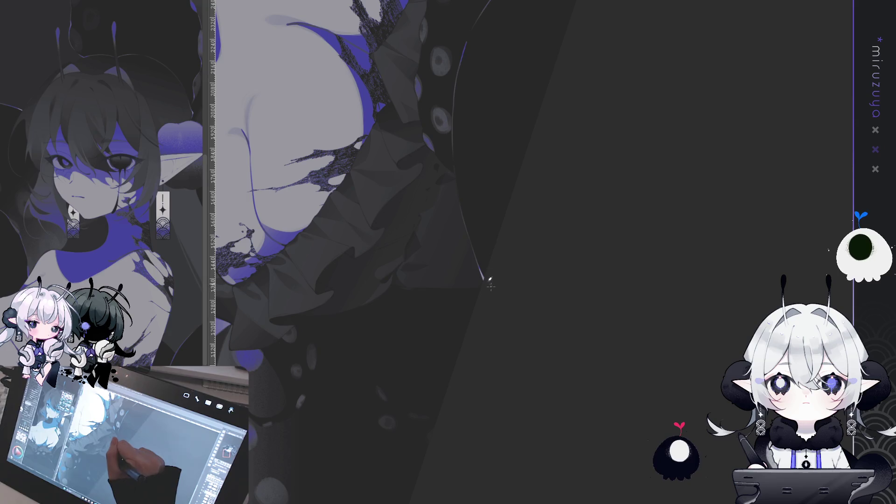
{"action": "mouse_move", "coordinate": [594, 184]}
{"action": "left_mouse_down"}
{"action": "mouse_move", "coordinate": [472, 245]}
{"action": "mouse_move", "coordinate": [620, 109]}
{"action": "mouse_move", "coordinate": [443, 217]}
{"action": "left_mouse_up"}
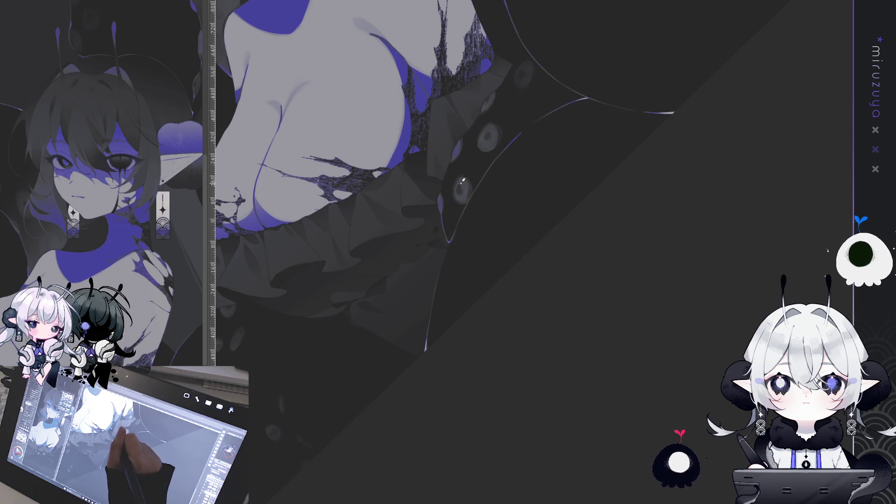
{"action": "left_click_drag", "start_coordinate": [463, 181], "coordinate": [430, 221]}
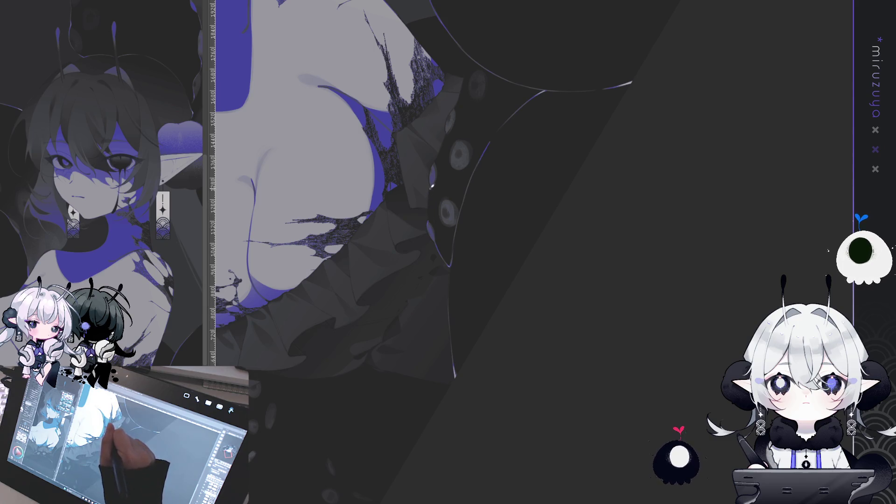
{"action": "left_click_drag", "start_coordinate": [583, 114], "coordinate": [359, 123]}
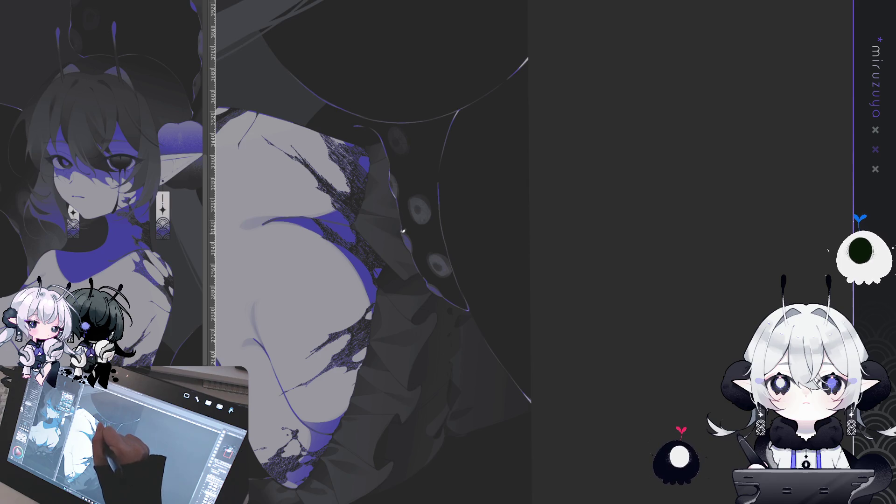
{"action": "mouse_move", "coordinate": [408, 247]}
{"action": "left_mouse_down"}
{"action": "mouse_move", "coordinate": [702, 307]}
{"action": "mouse_move", "coordinate": [480, 384]}
{"action": "left_mouse_up"}
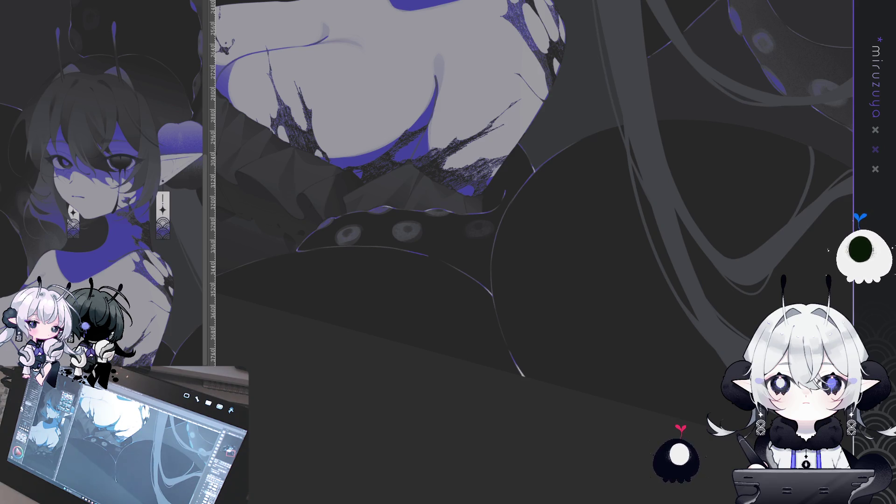
{"action": "mouse_move", "coordinate": [636, 385]}
{"action": "left_mouse_down"}
{"action": "mouse_move", "coordinate": [598, 185]}
{"action": "mouse_move", "coordinate": [475, 111]}
{"action": "left_mouse_up"}
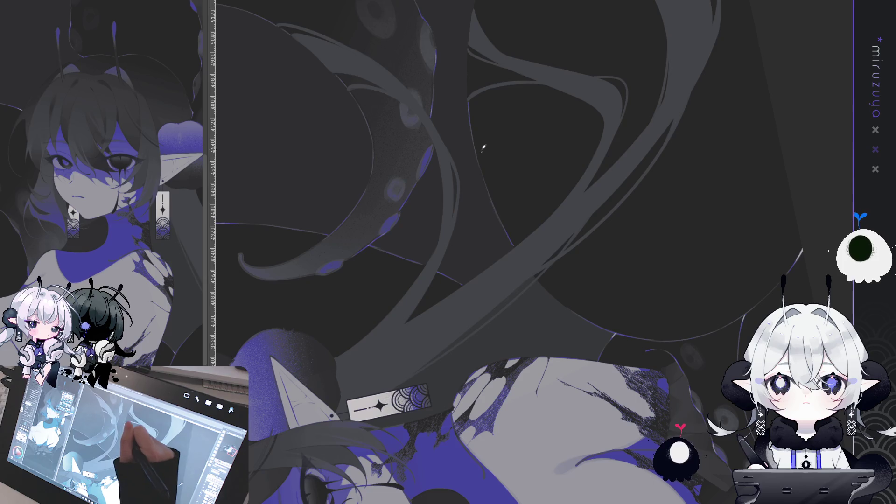
{"action": "scroll", "coordinate": [570, 158], "scroll_direction": "up", "scroll_amount": 3}
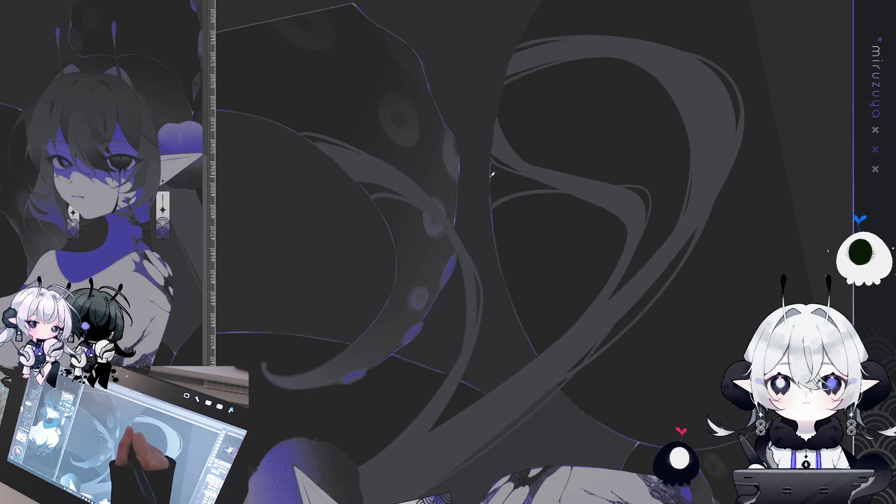
{"action": "left_click_drag", "start_coordinate": [541, 160], "coordinate": [544, 76]}
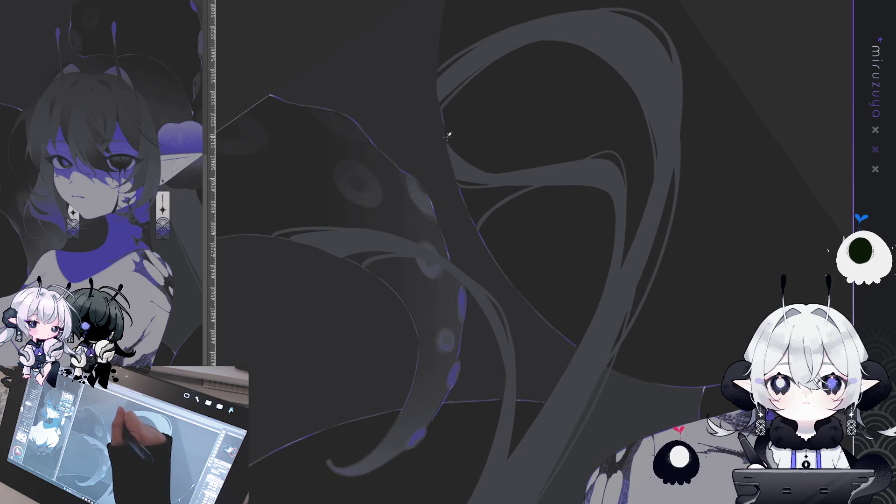
{"action": "mouse_move", "coordinate": [446, 113]}
{"action": "left_mouse_down"}
{"action": "mouse_move", "coordinate": [626, 210]}
{"action": "mouse_move", "coordinate": [632, 40]}
{"action": "mouse_move", "coordinate": [479, 82]}
{"action": "left_mouse_up"}
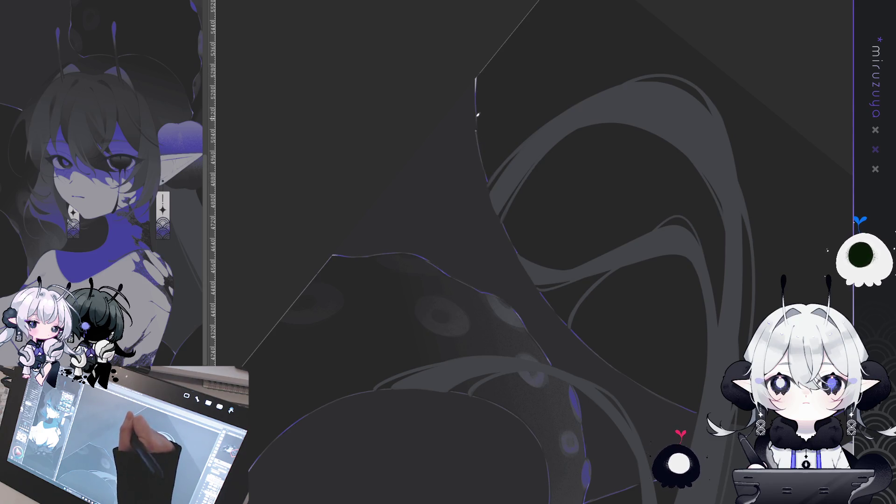
{"action": "mouse_move", "coordinate": [490, 182]}
{"action": "left_mouse_down"}
{"action": "mouse_move", "coordinate": [768, 293]}
{"action": "mouse_move", "coordinate": [618, 325]}
{"action": "mouse_move", "coordinate": [741, 297]}
{"action": "left_mouse_up"}
{"action": "left_click_drag", "start_coordinate": [518, 383], "coordinate": [421, 187]}
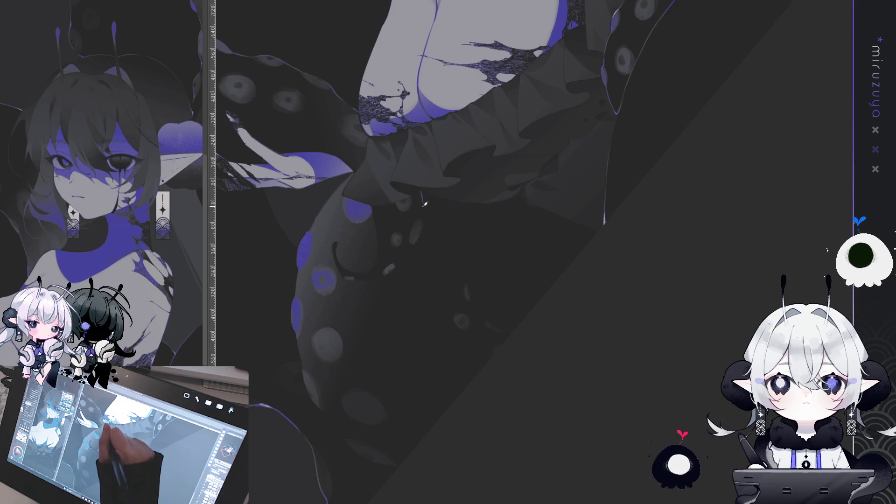
{"action": "mouse_move", "coordinate": [422, 201]}
{"action": "left_mouse_down"}
{"action": "mouse_move", "coordinate": [485, 456]}
{"action": "mouse_move", "coordinate": [426, 280]}
{"action": "left_mouse_up"}
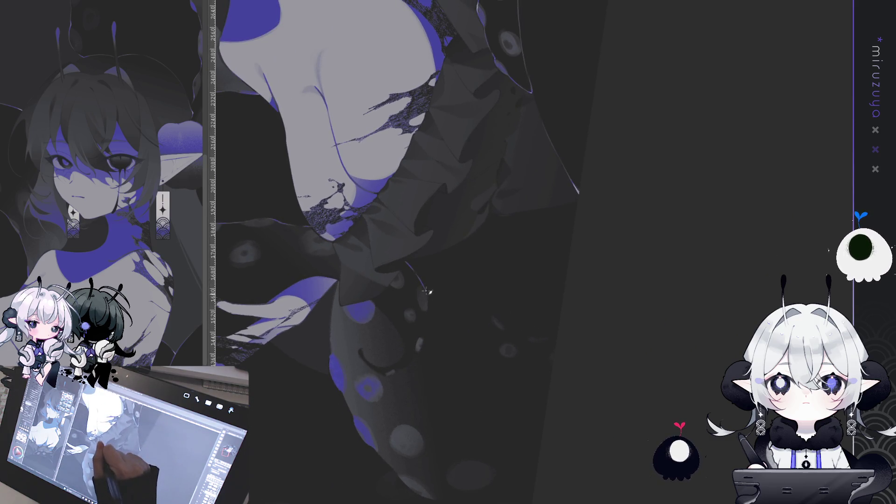
{"action": "mouse_move", "coordinate": [430, 311]}
{"action": "left_mouse_down"}
{"action": "mouse_move", "coordinate": [686, 300]}
{"action": "mouse_move", "coordinate": [546, 326]}
{"action": "mouse_move", "coordinate": [632, 149]}
{"action": "left_mouse_up"}
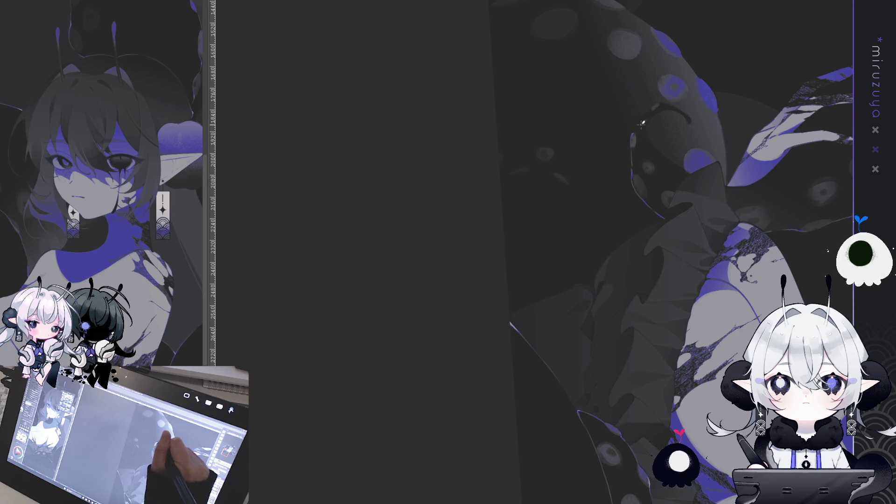
{"action": "left_click_drag", "start_coordinate": [670, 105], "coordinate": [517, 69]}
{"action": "mouse_move", "coordinate": [406, 312]}
{"action": "left_mouse_down"}
{"action": "mouse_move", "coordinate": [626, 360]}
{"action": "mouse_move", "coordinate": [373, 258]}
{"action": "left_mouse_up"}
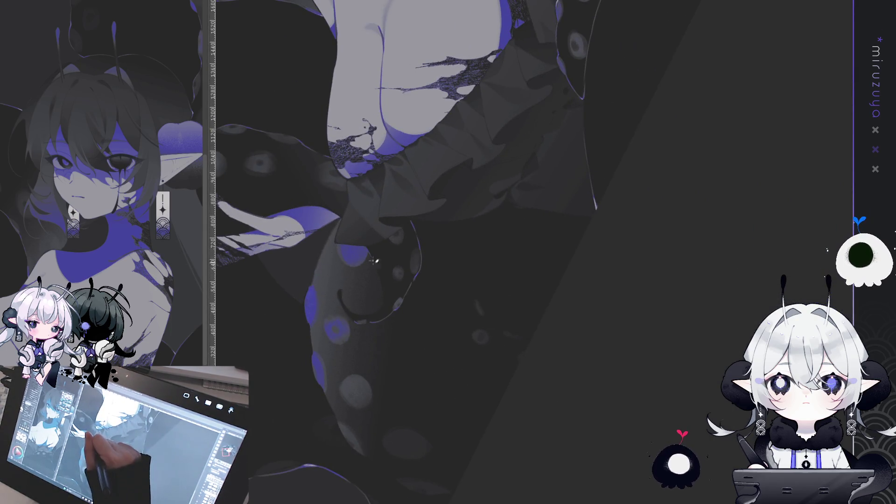
{"action": "left_click_drag", "start_coordinate": [386, 303], "coordinate": [397, 117]}
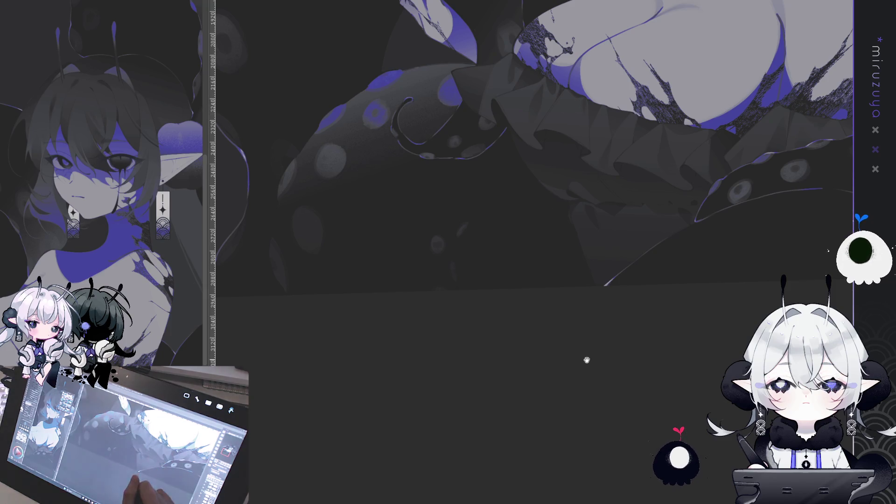
{"action": "left_click_drag", "start_coordinate": [583, 372], "coordinate": [584, 339]}
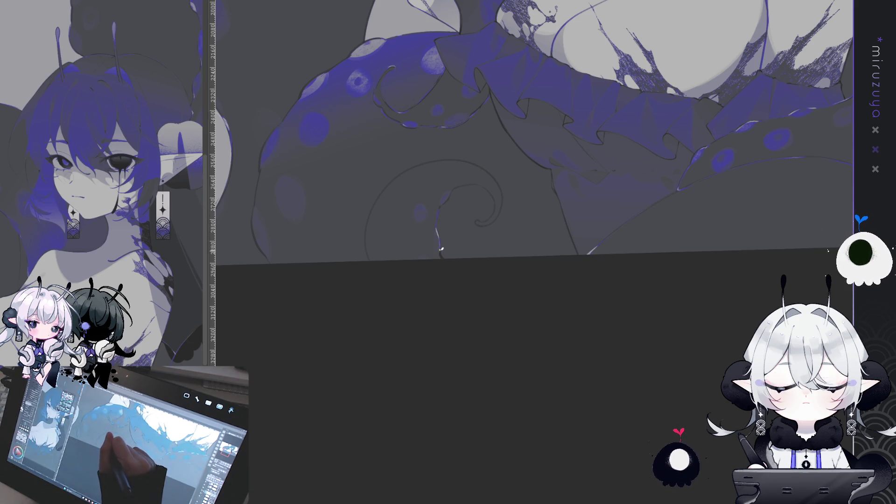
- Draw a fine light highlight along the tentacle curl's upper edge on a tilted view, then level the rotation
{"action": "mouse_move", "coordinate": [441, 252]}
{"action": "left_mouse_down"}
{"action": "mouse_move", "coordinate": [535, 385]}
{"action": "mouse_move", "coordinate": [446, 324]}
{"action": "left_mouse_up"}
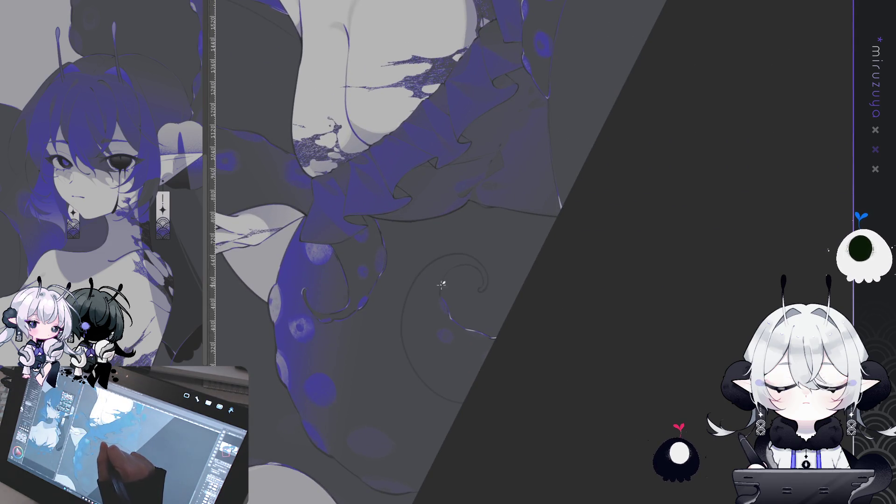
{"action": "left_click_drag", "start_coordinate": [447, 273], "coordinate": [475, 265]}
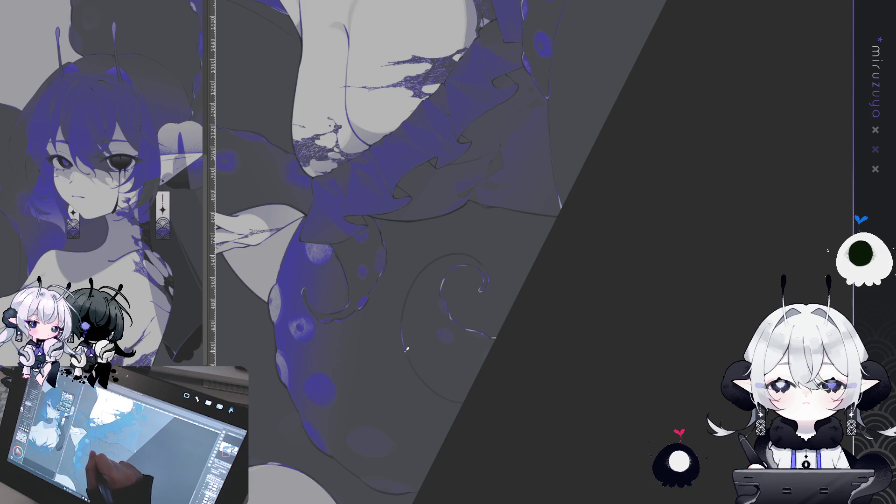
{"action": "left_click_drag", "start_coordinate": [479, 399], "coordinate": [481, 337]}
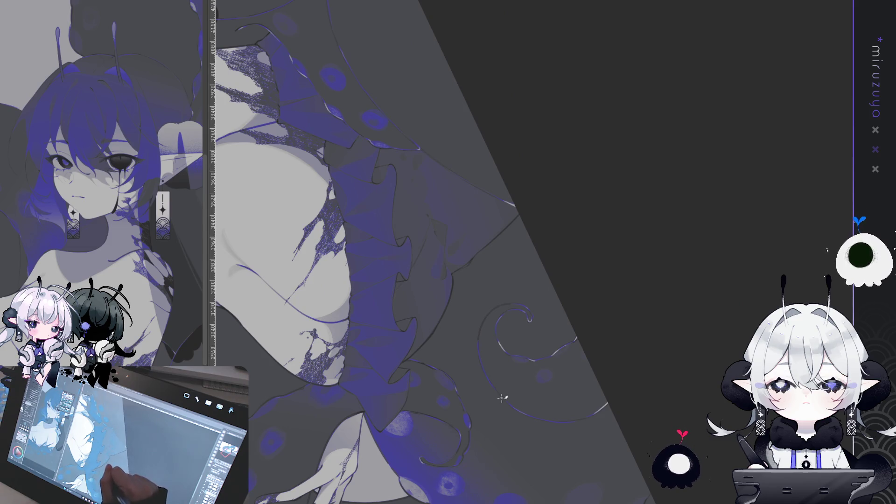
{"action": "left_click_drag", "start_coordinate": [484, 367], "coordinate": [569, 320]}
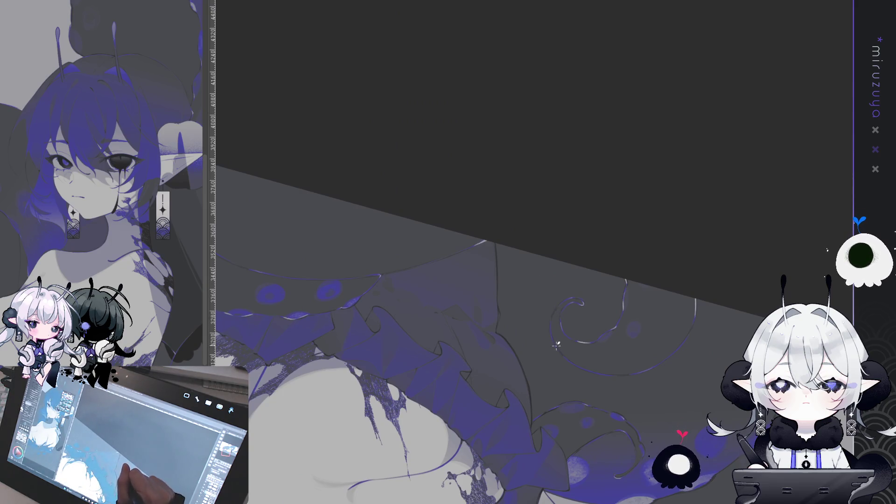
{"action": "key", "text": "ctrl+0"}
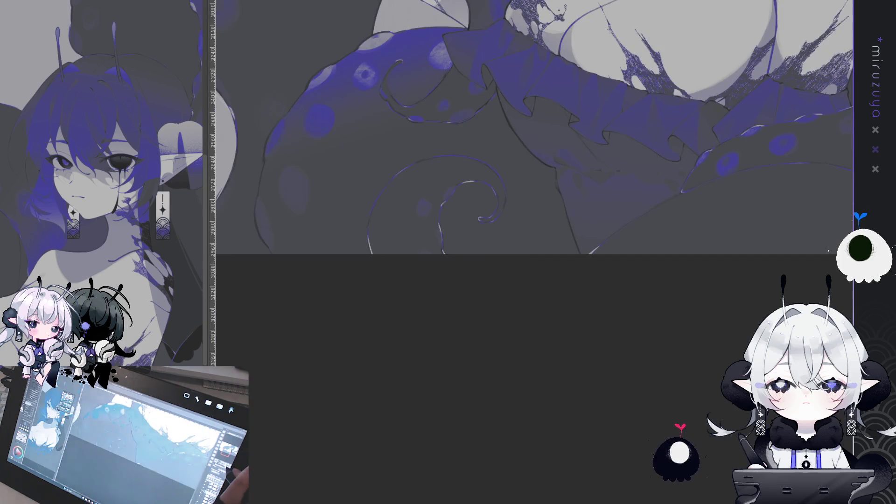
{"action": "left_click_drag", "start_coordinate": [444, 199], "coordinate": [484, 219]}
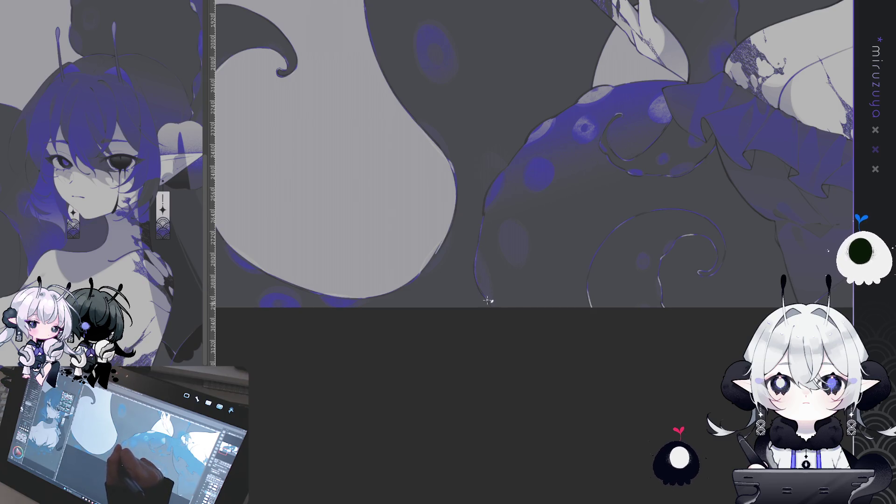
{"action": "left_click_drag", "start_coordinate": [466, 406], "coordinate": [572, 393]}
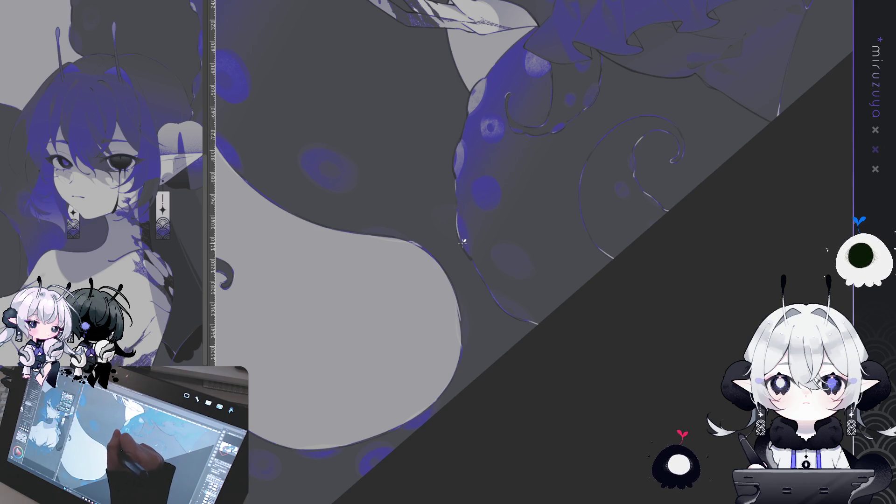
{"action": "key", "text": "ctrl+0"}
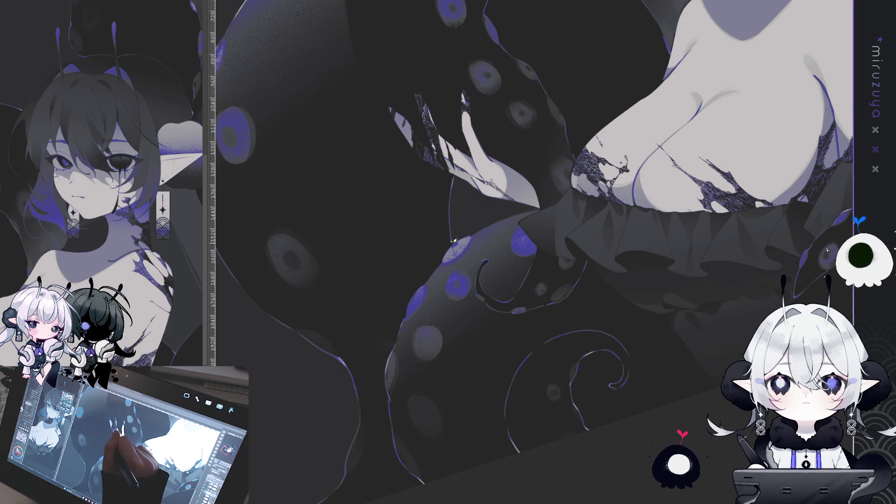
{"action": "scroll", "coordinate": [642, 246], "scroll_direction": "up", "scroll_amount": 5}
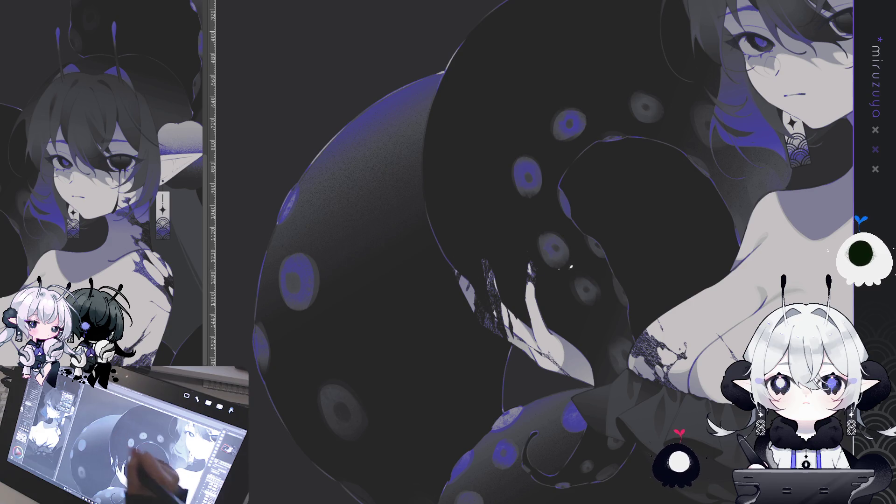
- Fill the empty left background with a dark tone, then zoom in on the face and shoulders
{"action": "key", "text": "ctrl+minus"}
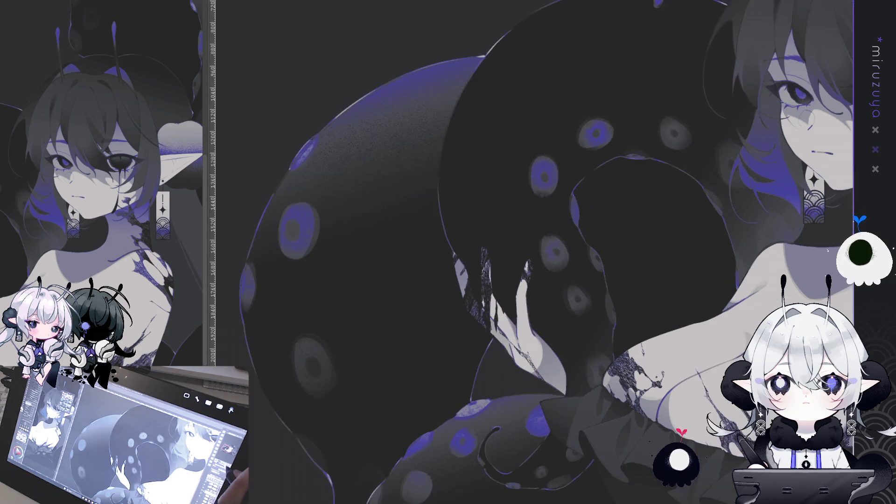
{"action": "key", "text": "ctrl+minus"}
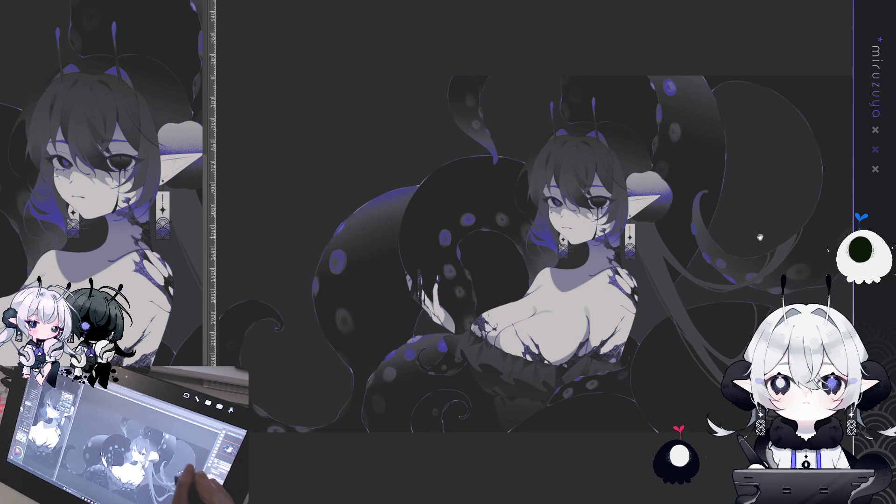
{"action": "left_click_drag", "start_coordinate": [550, 252], "coordinate": [523, 194]}
{"action": "left_click", "coordinate": [261, 140]}
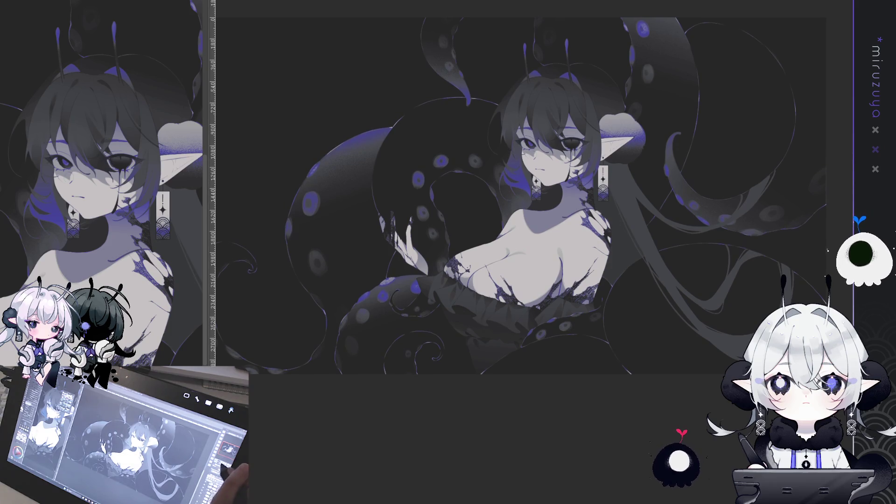
{"action": "key", "text": "ctrl+minus"}
{"action": "key", "text": "ctrl+minus"}
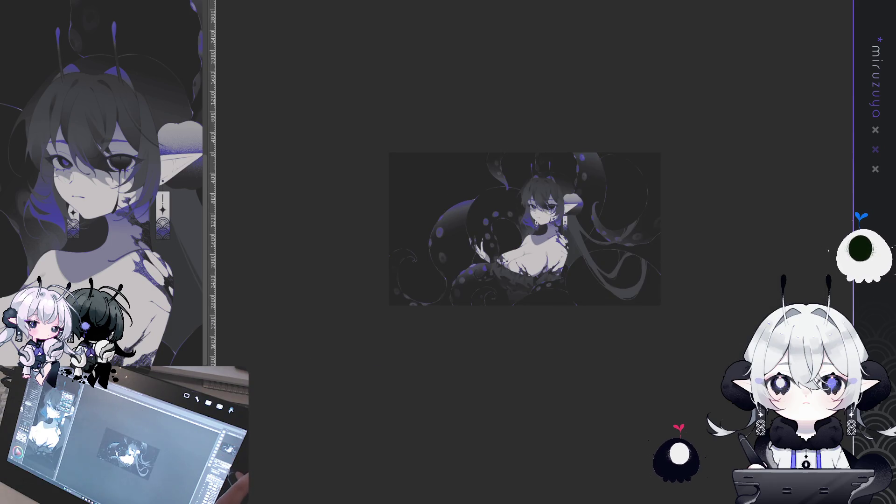
{"action": "key", "text": "ctrl+plus"}
{"action": "key", "text": "ctrl+plus"}
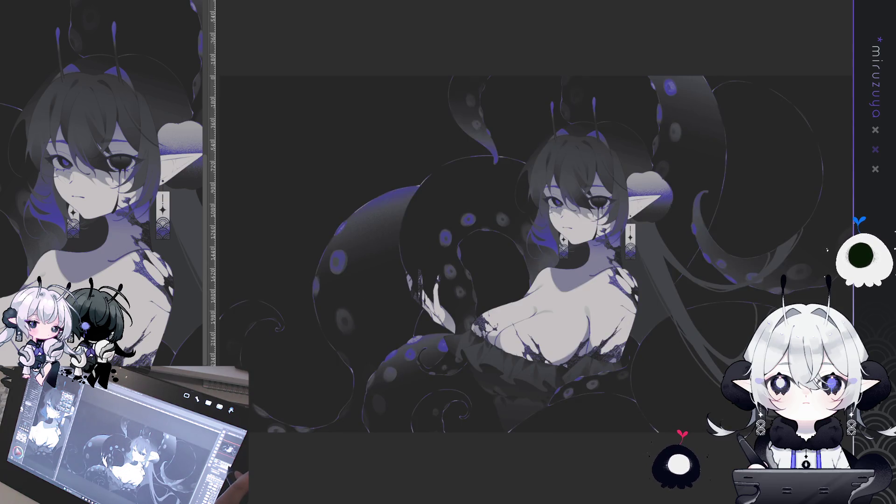
{"action": "key", "text": "ctrl+plus"}
{"action": "key", "text": "ctrl+plus"}
{"action": "key", "text": "ctrl+plus"}
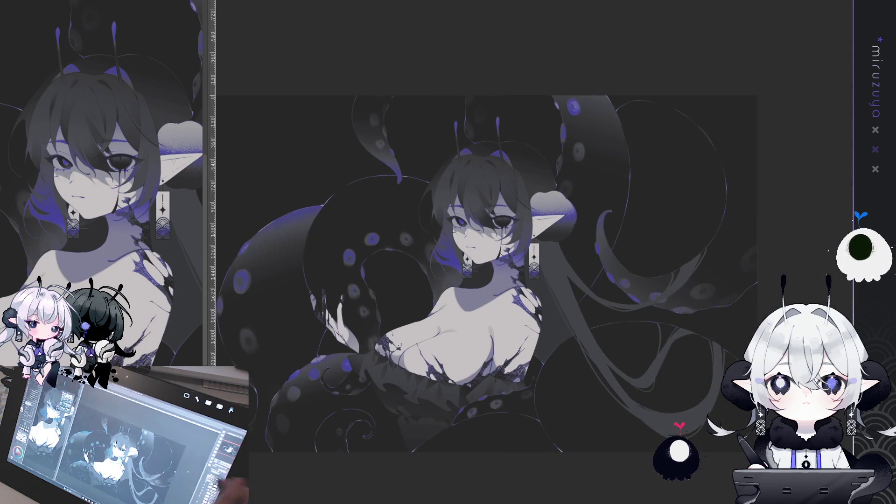